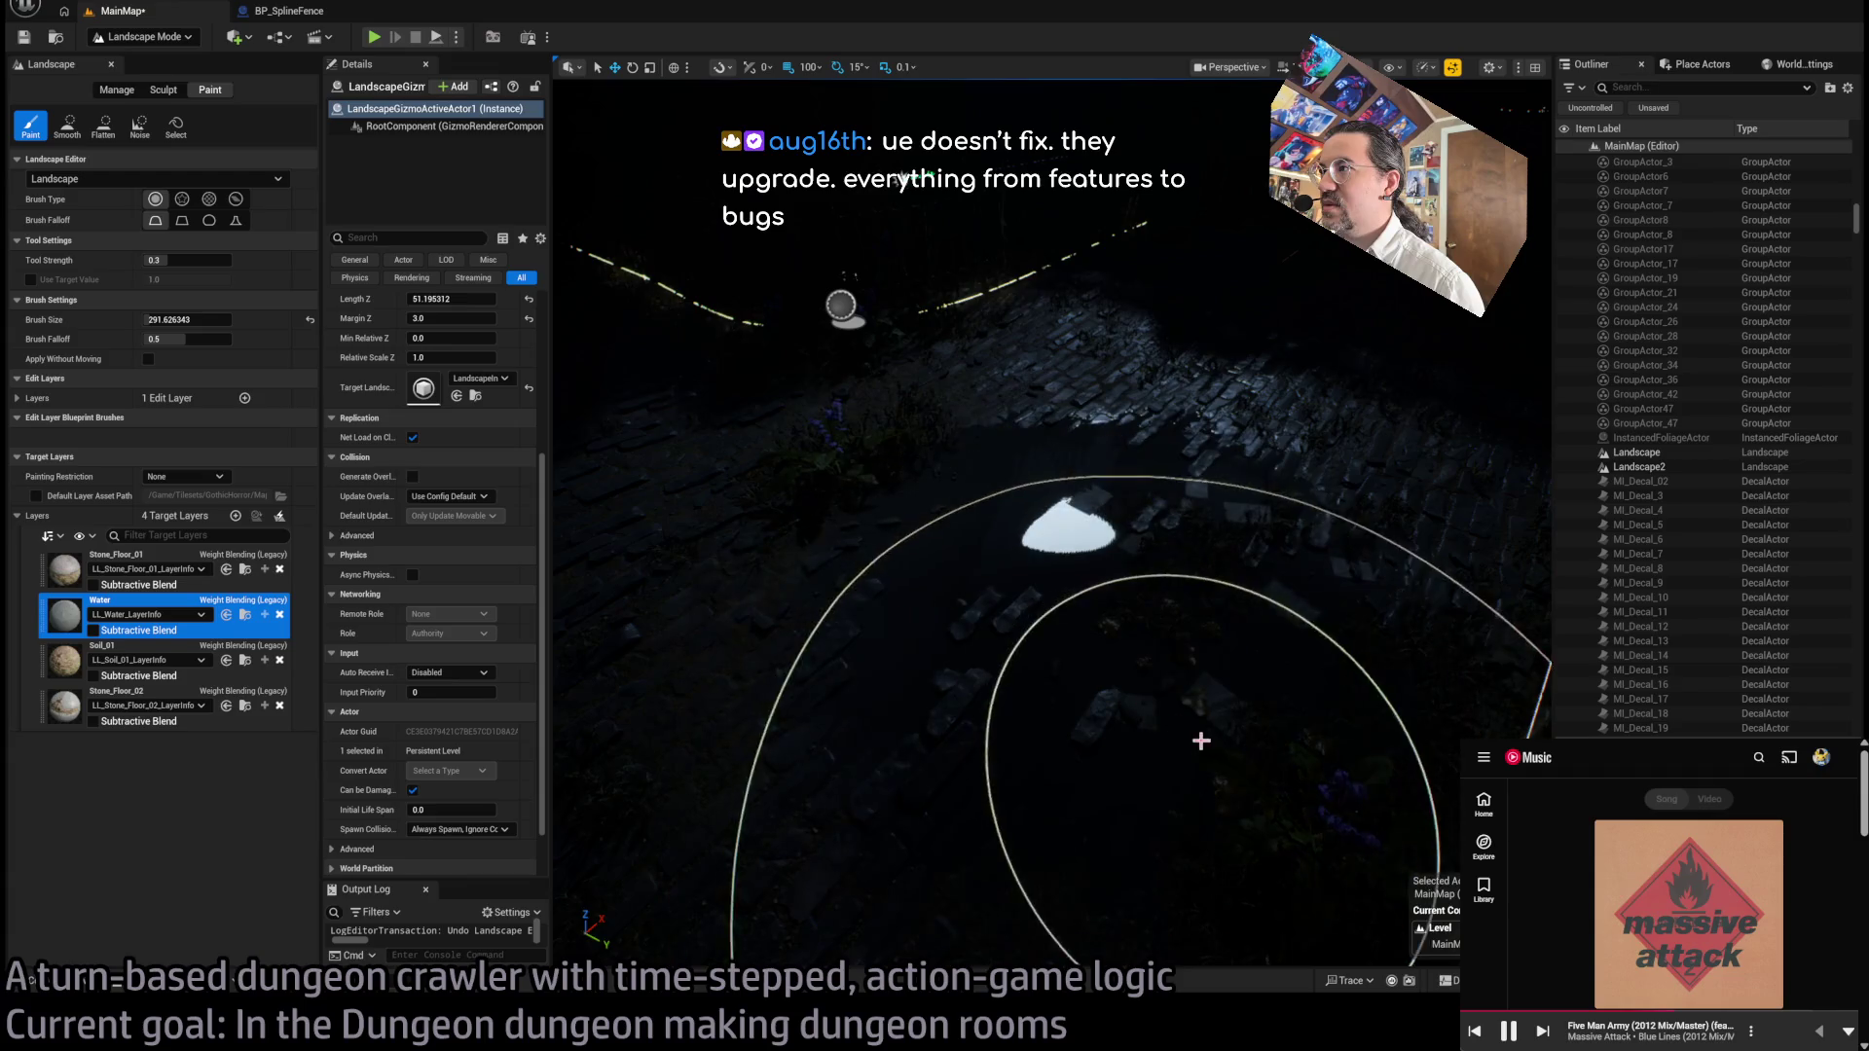
Step: Switch the viewport to Unlit and tilt the view up toward the castle spires
scroll(1085, 751, down, 10)
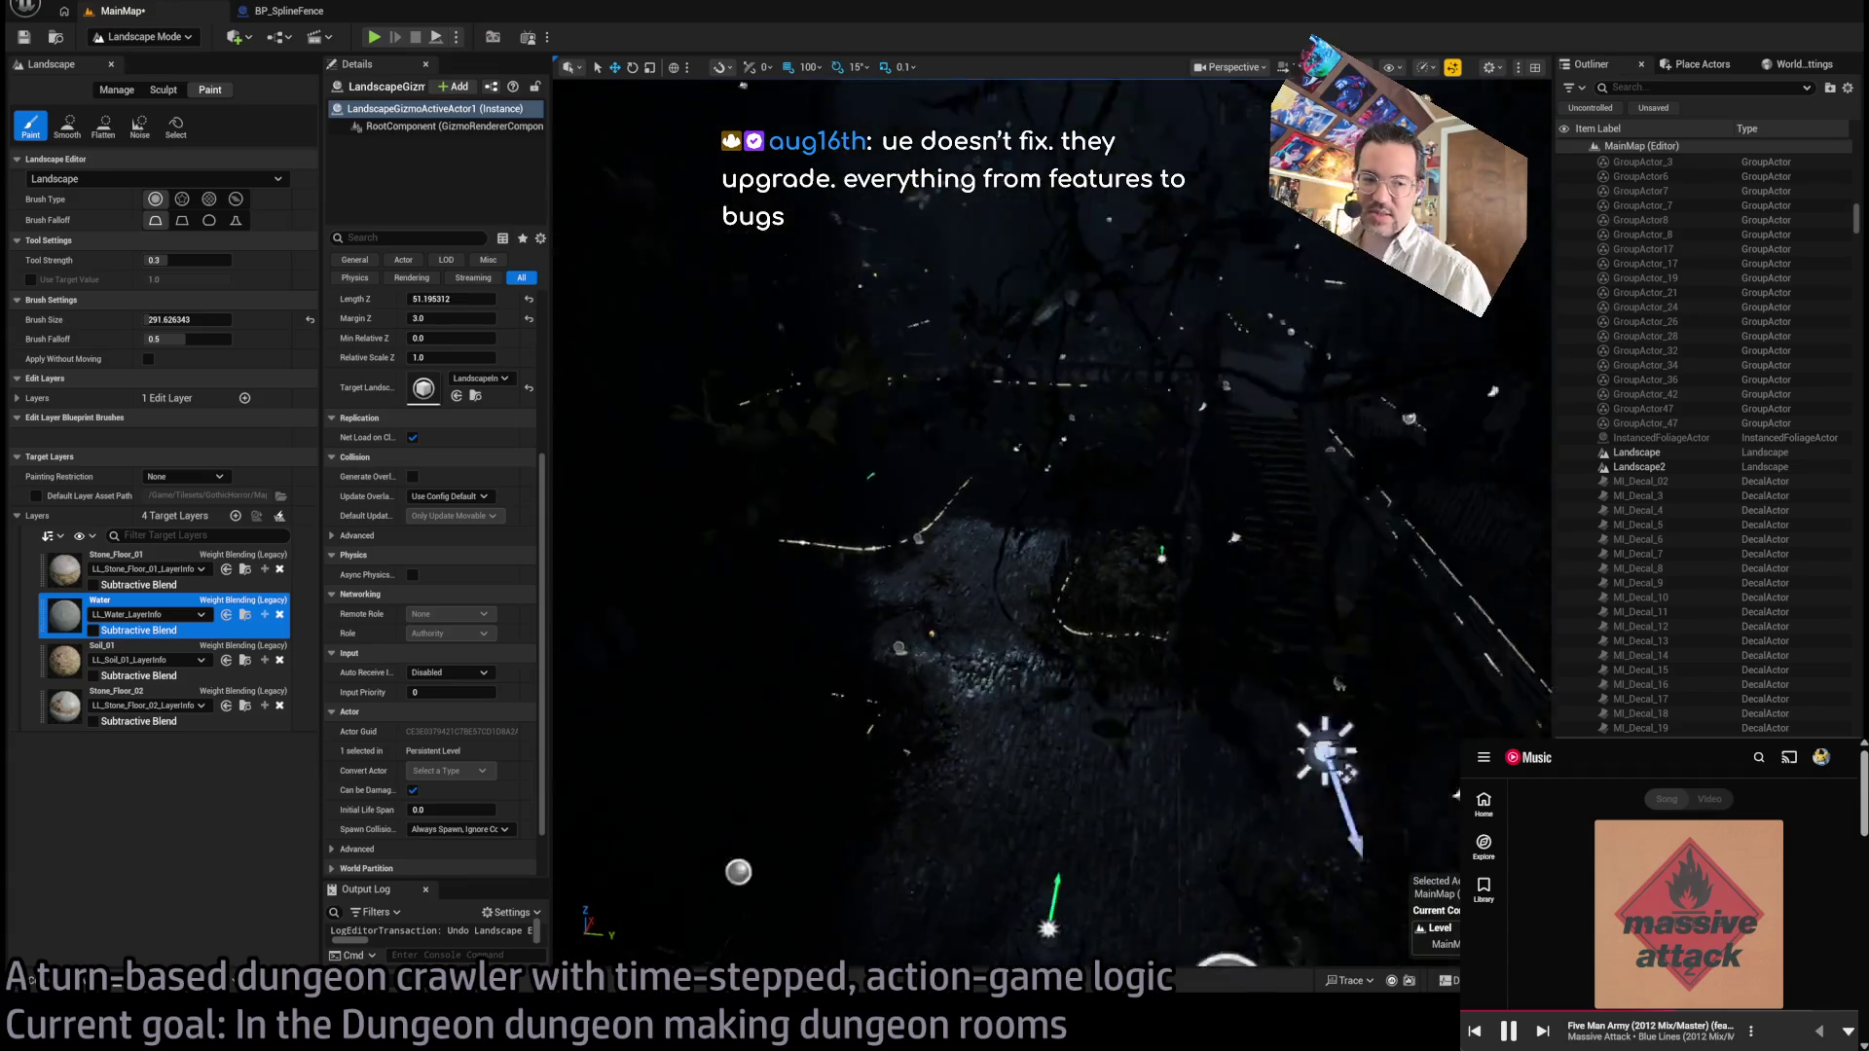
scroll(1146, 653, up, 5)
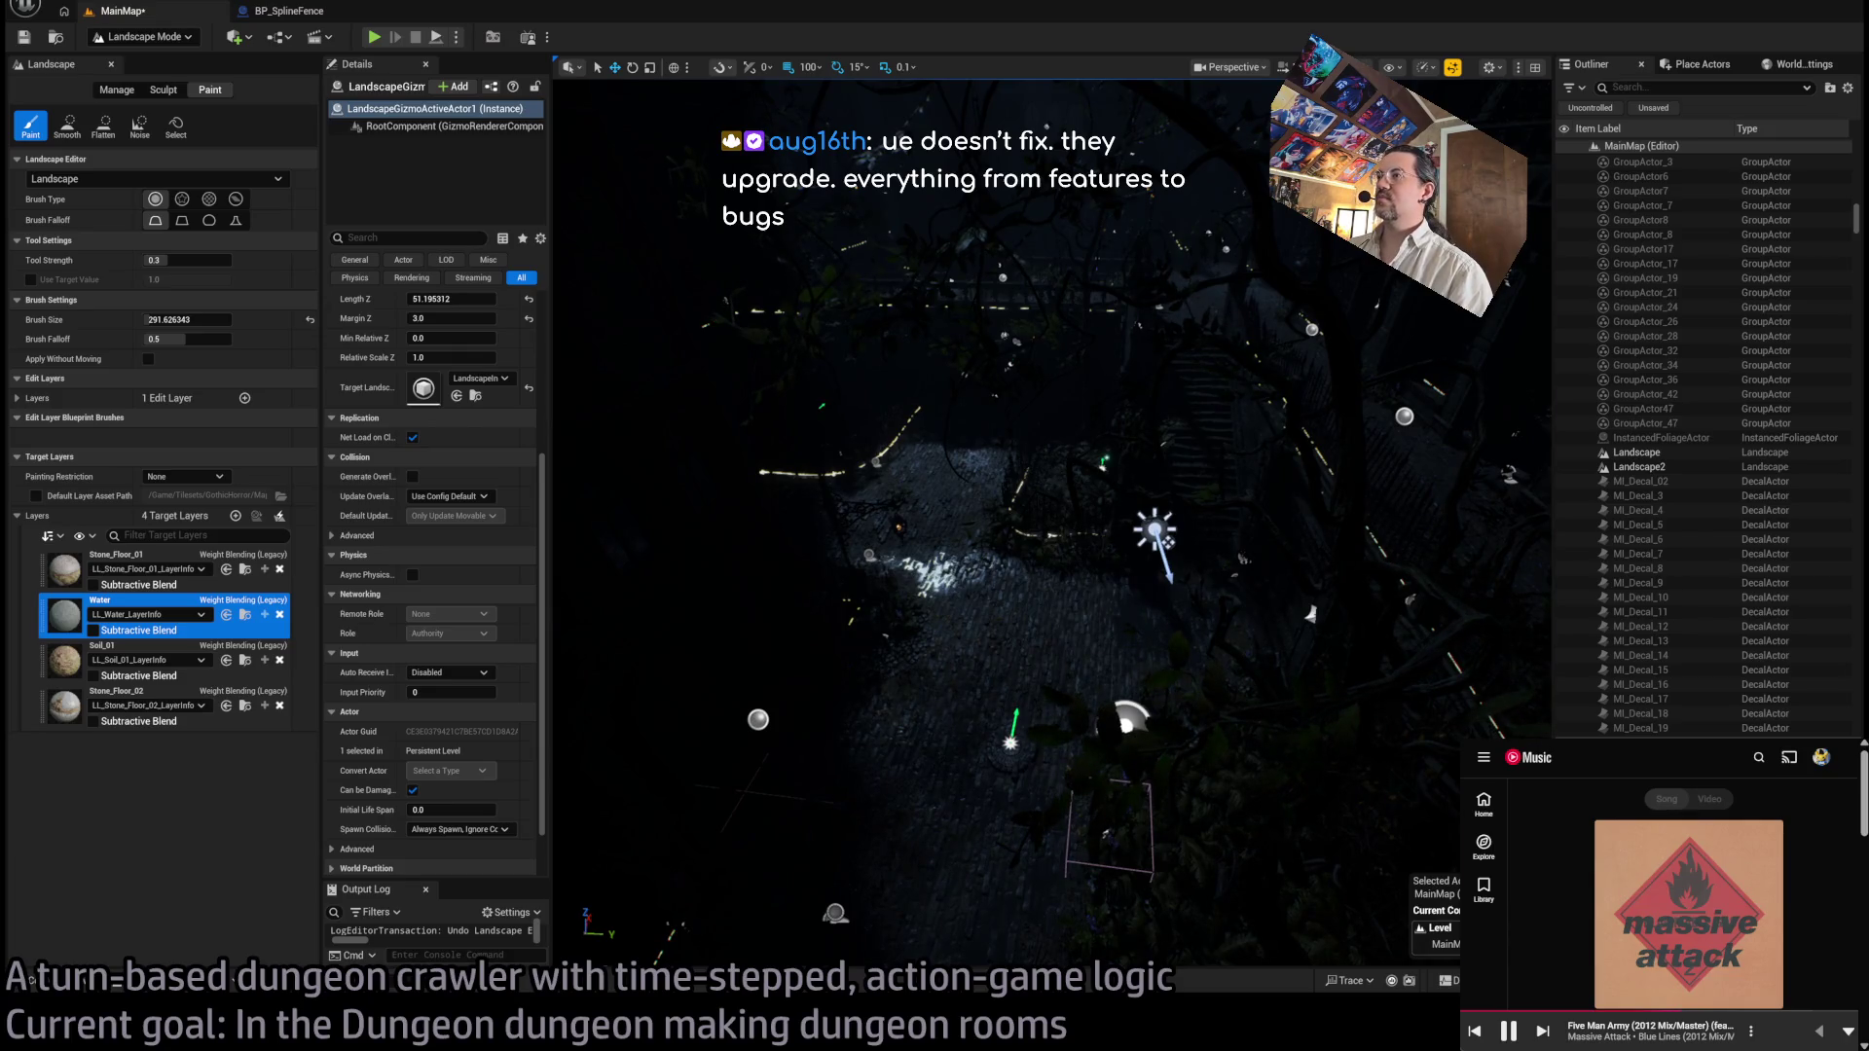
key(alt+3)
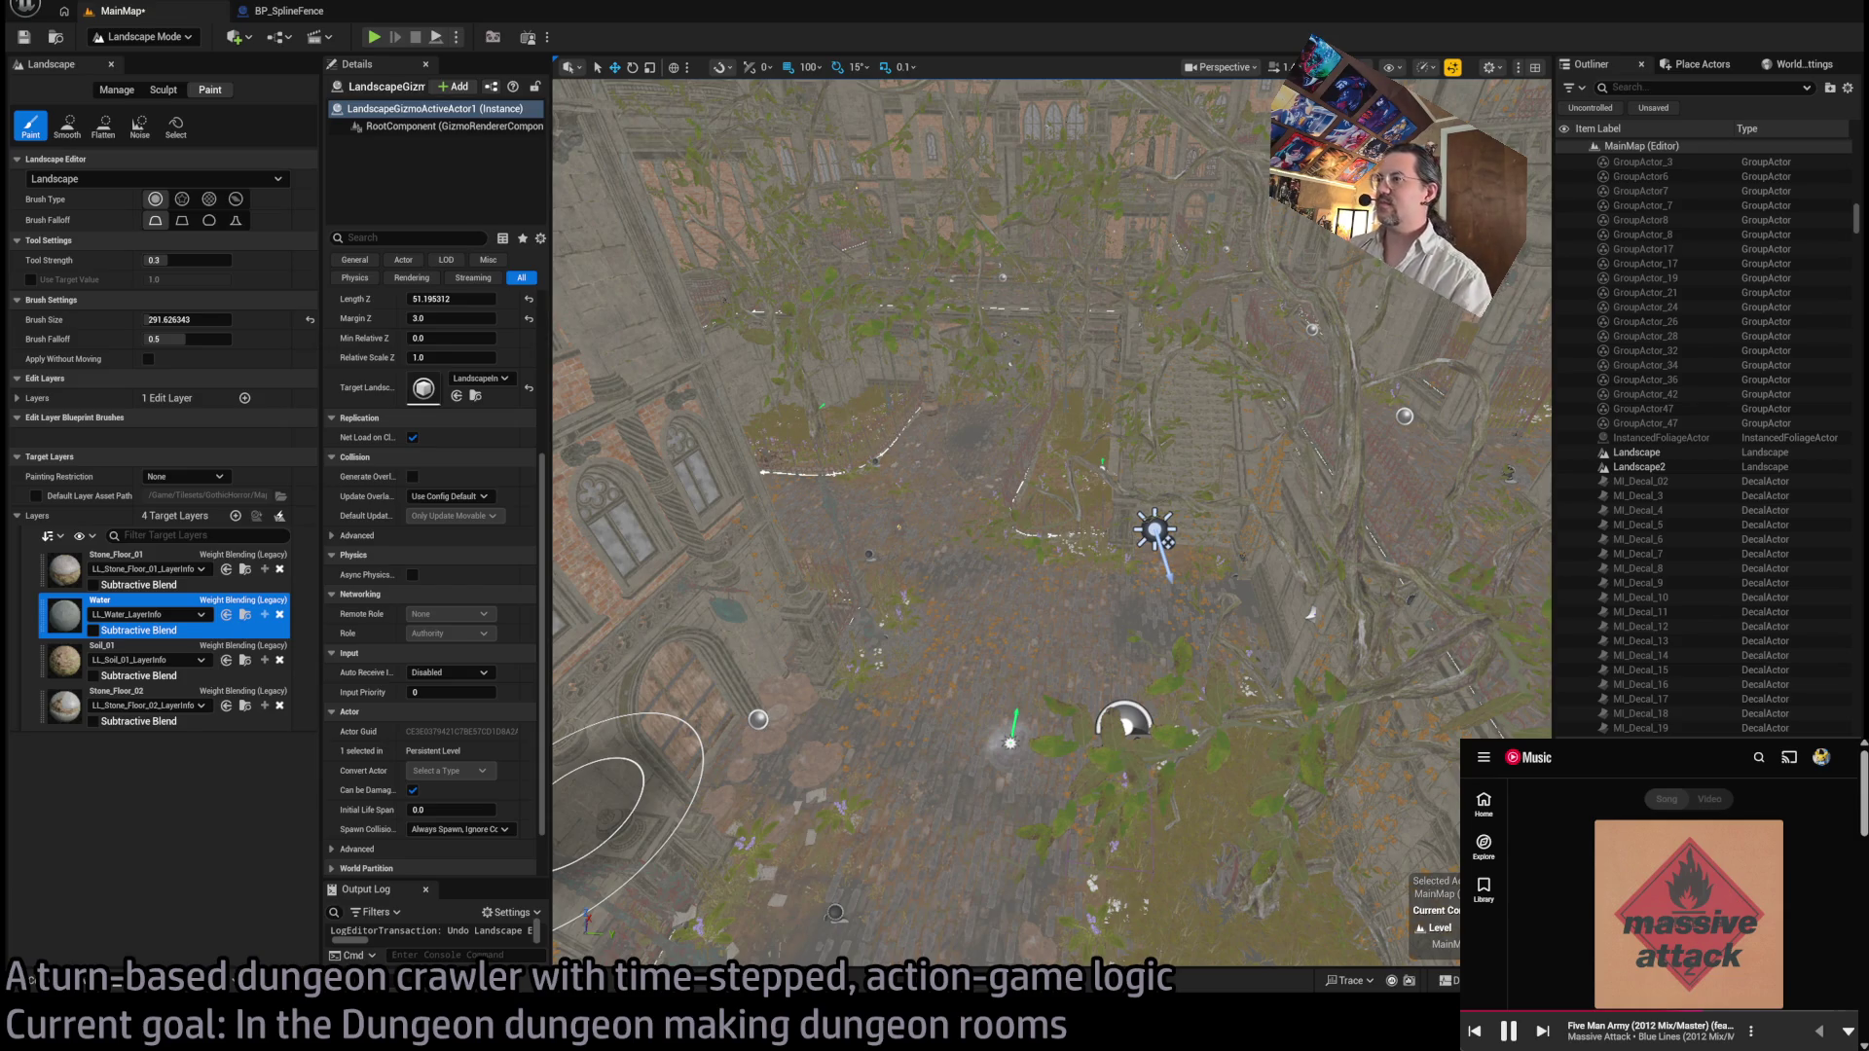
mouse_move(1124, 722)
mouse_down()
mouse_move(1180, 856)
mouse_move(985, 776)
mouse_up()
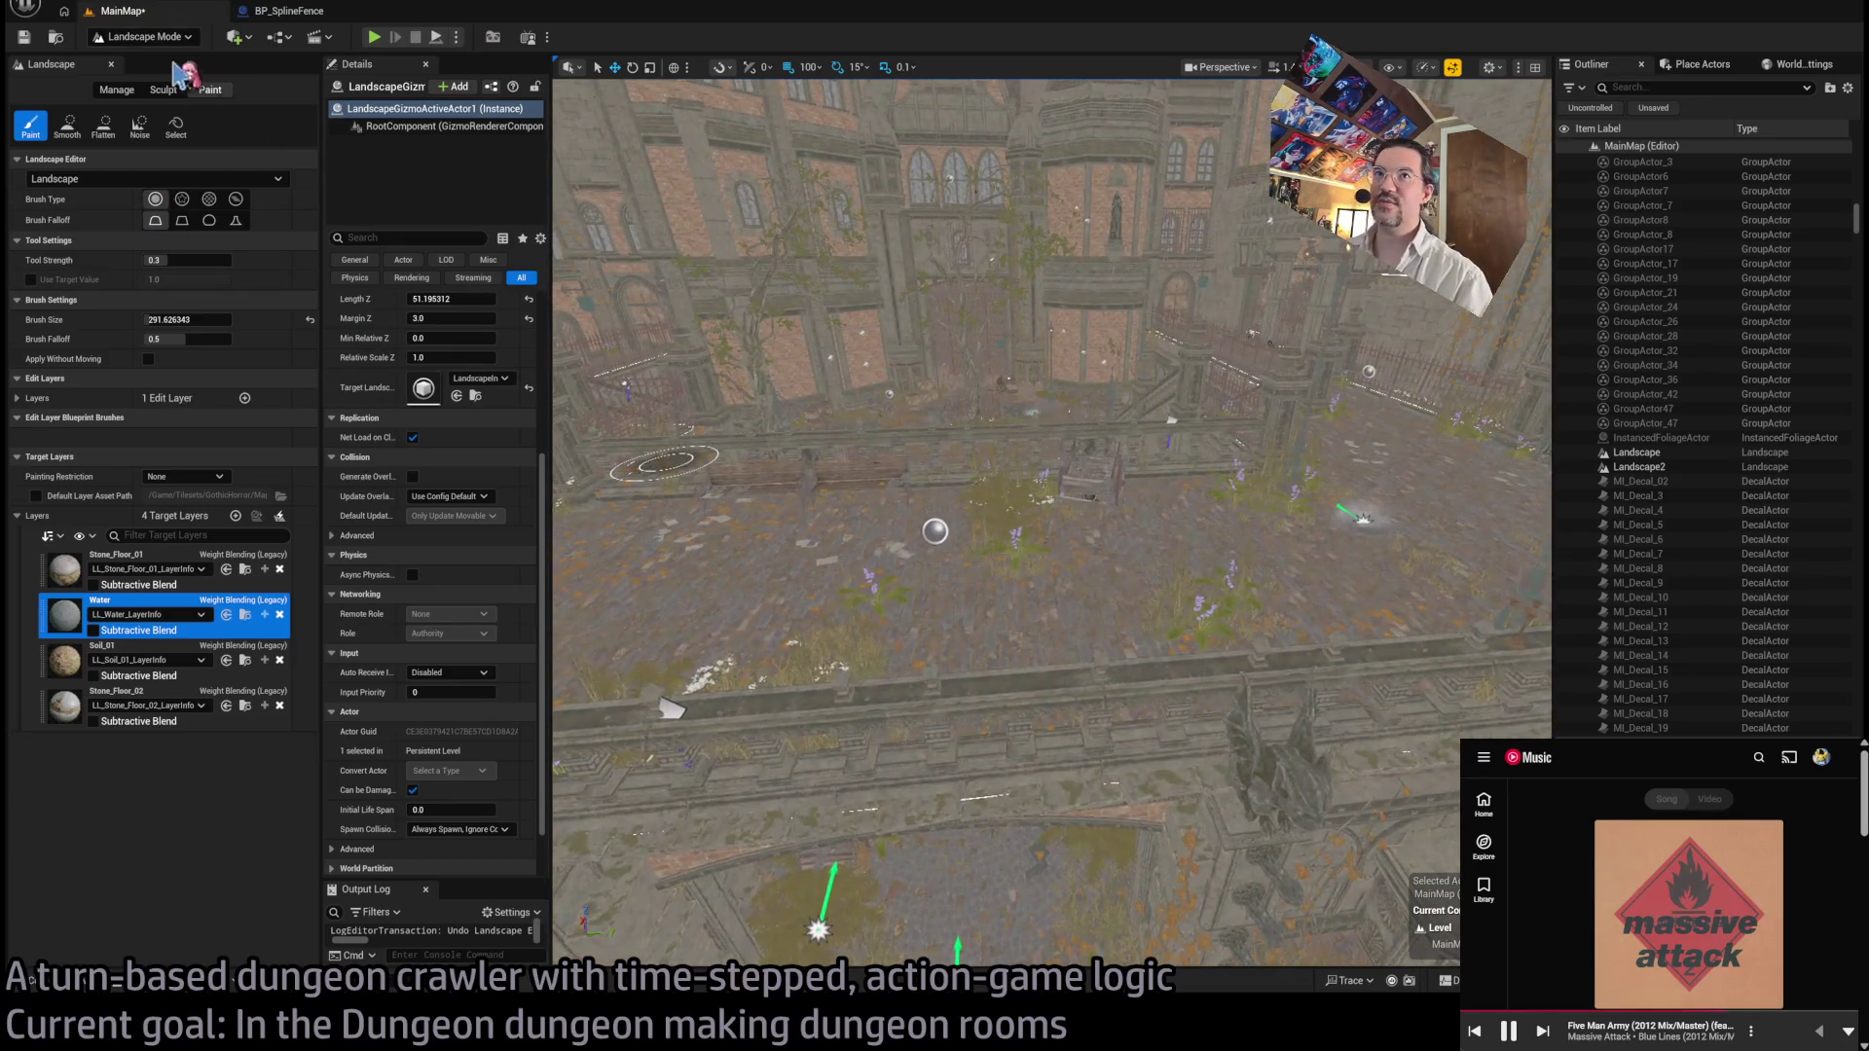
Step: Enter Selection Mode, select SM_Sidewalk_30, and undo its moves so it stays in place
key(shift+1)
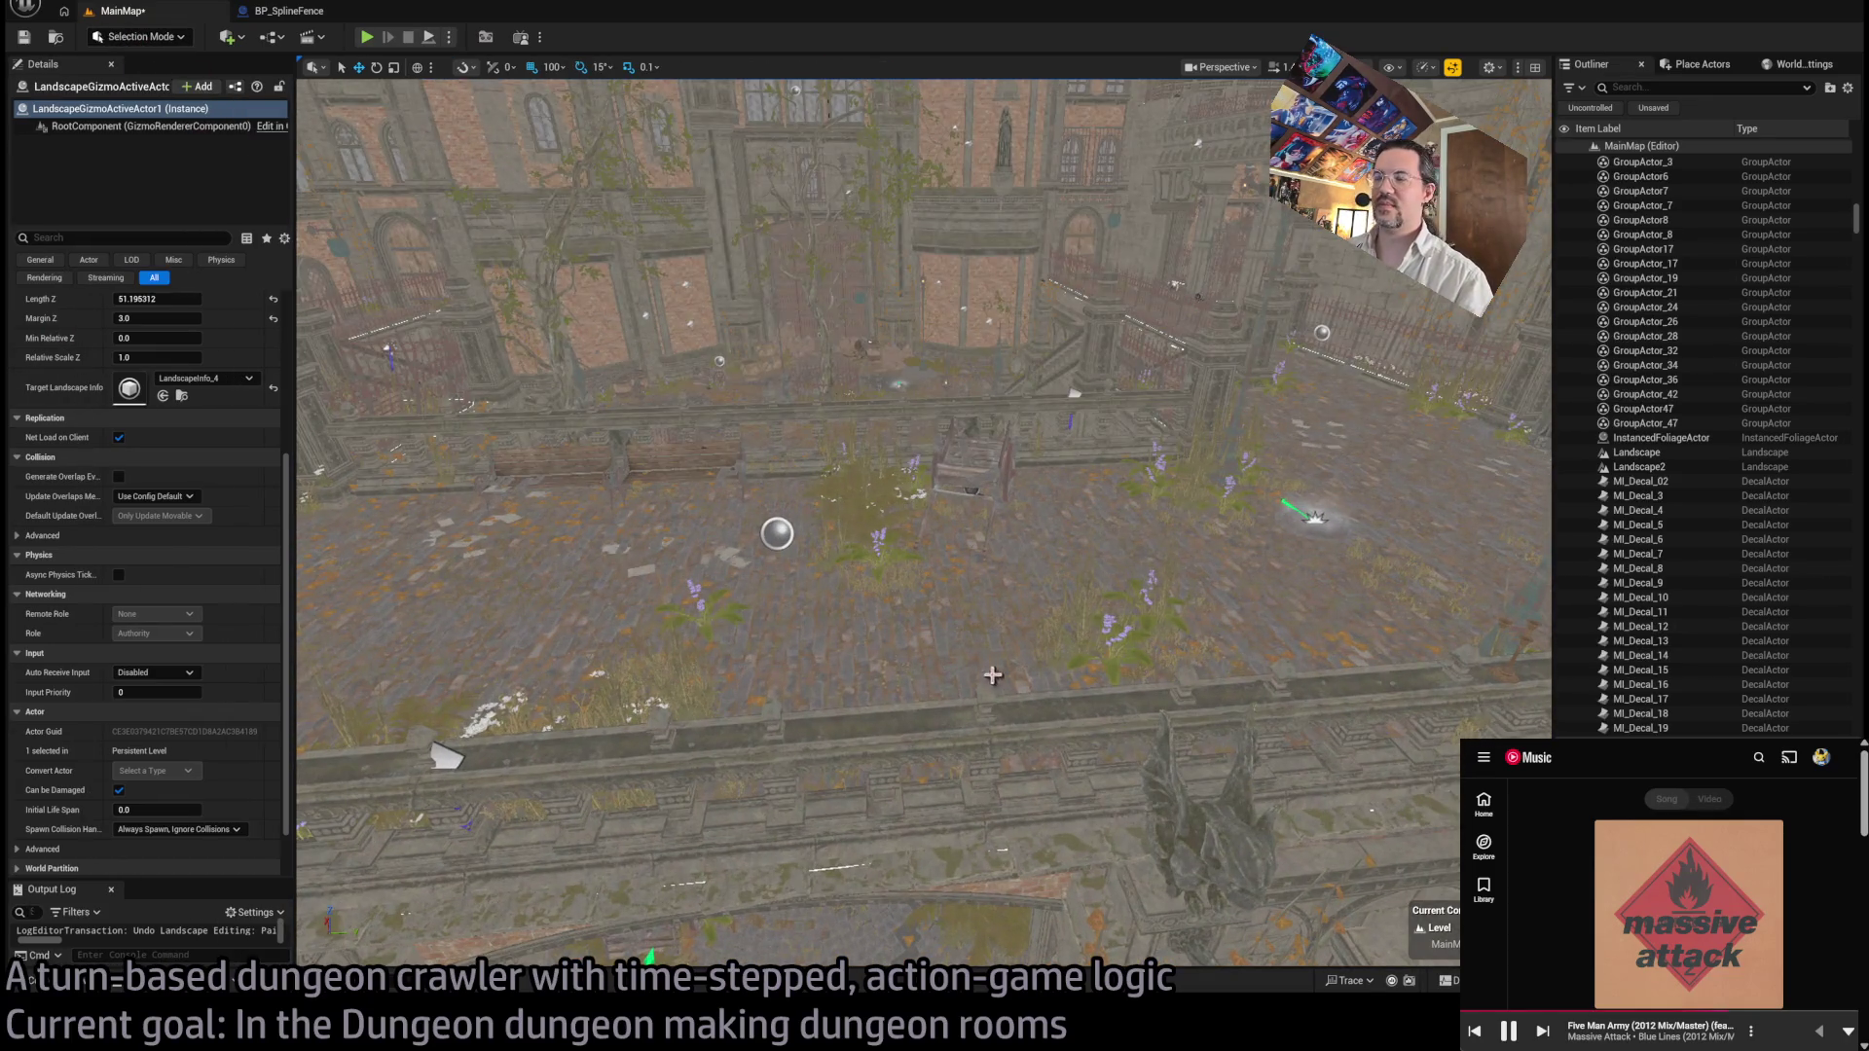
click(991, 674)
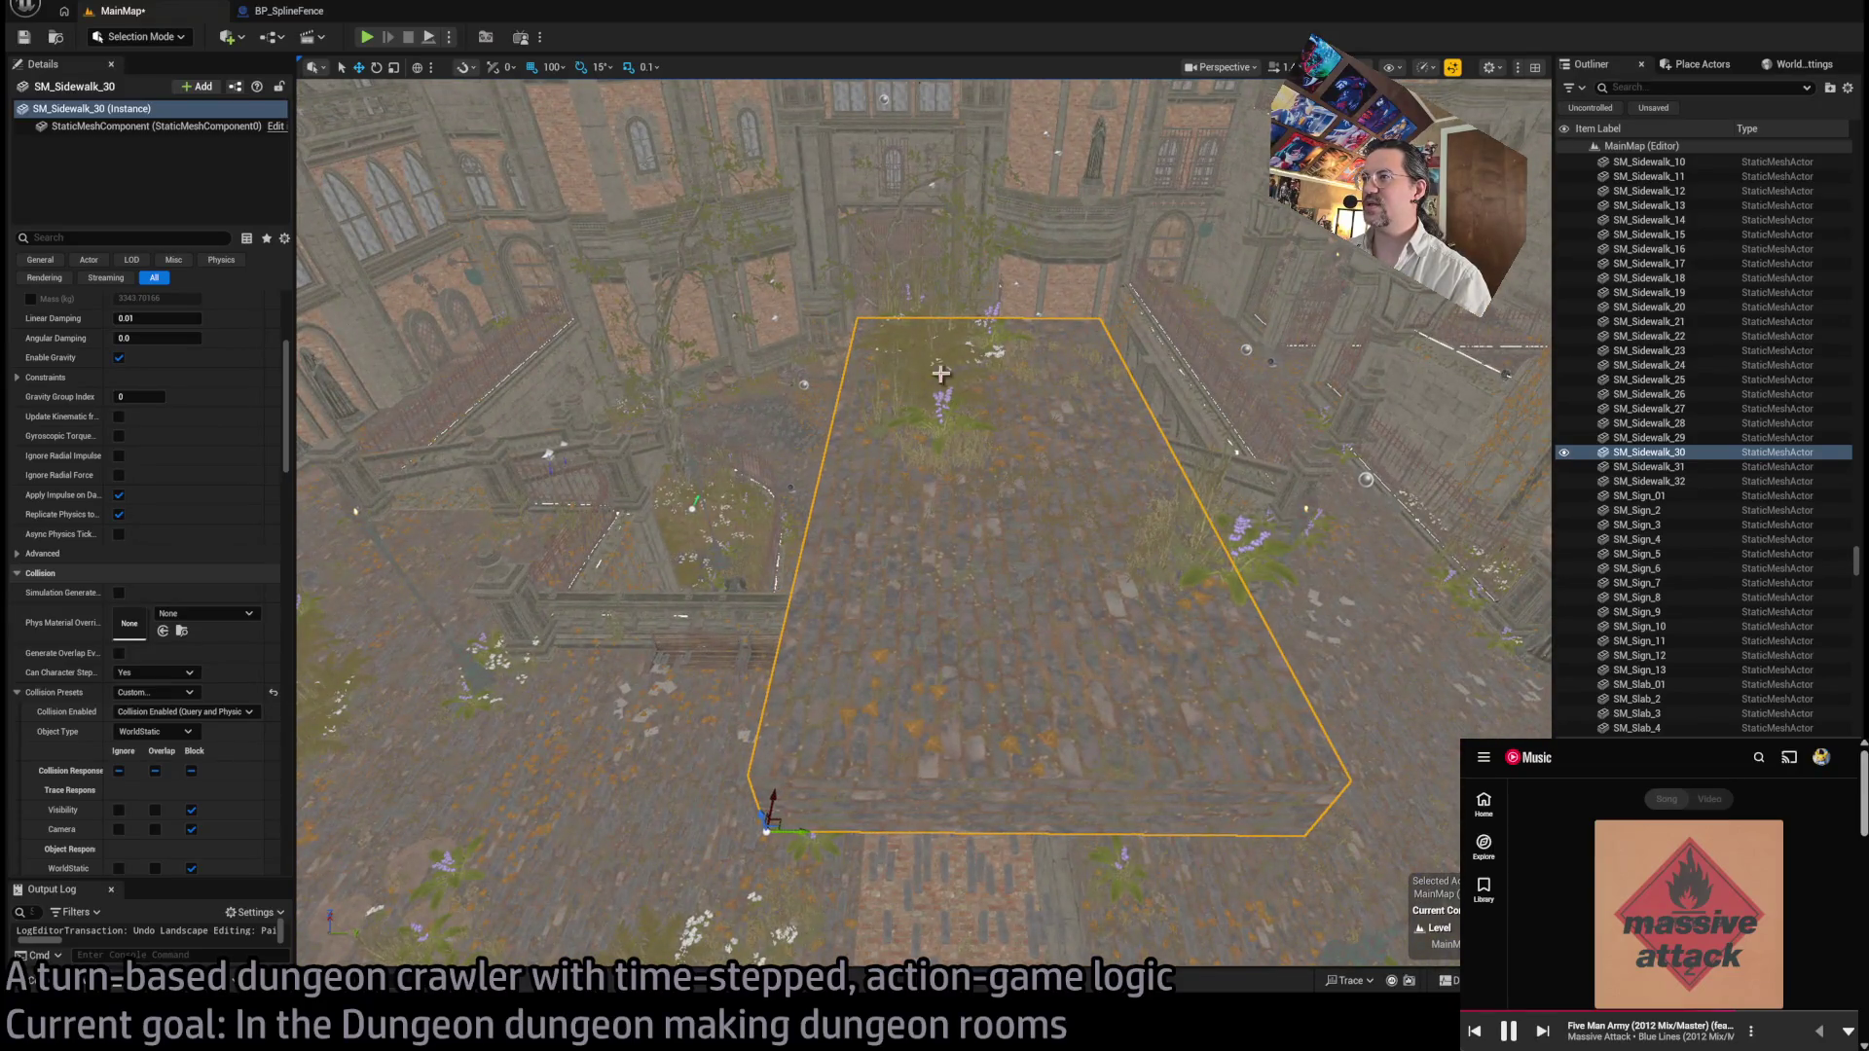
key(ctrl+z)
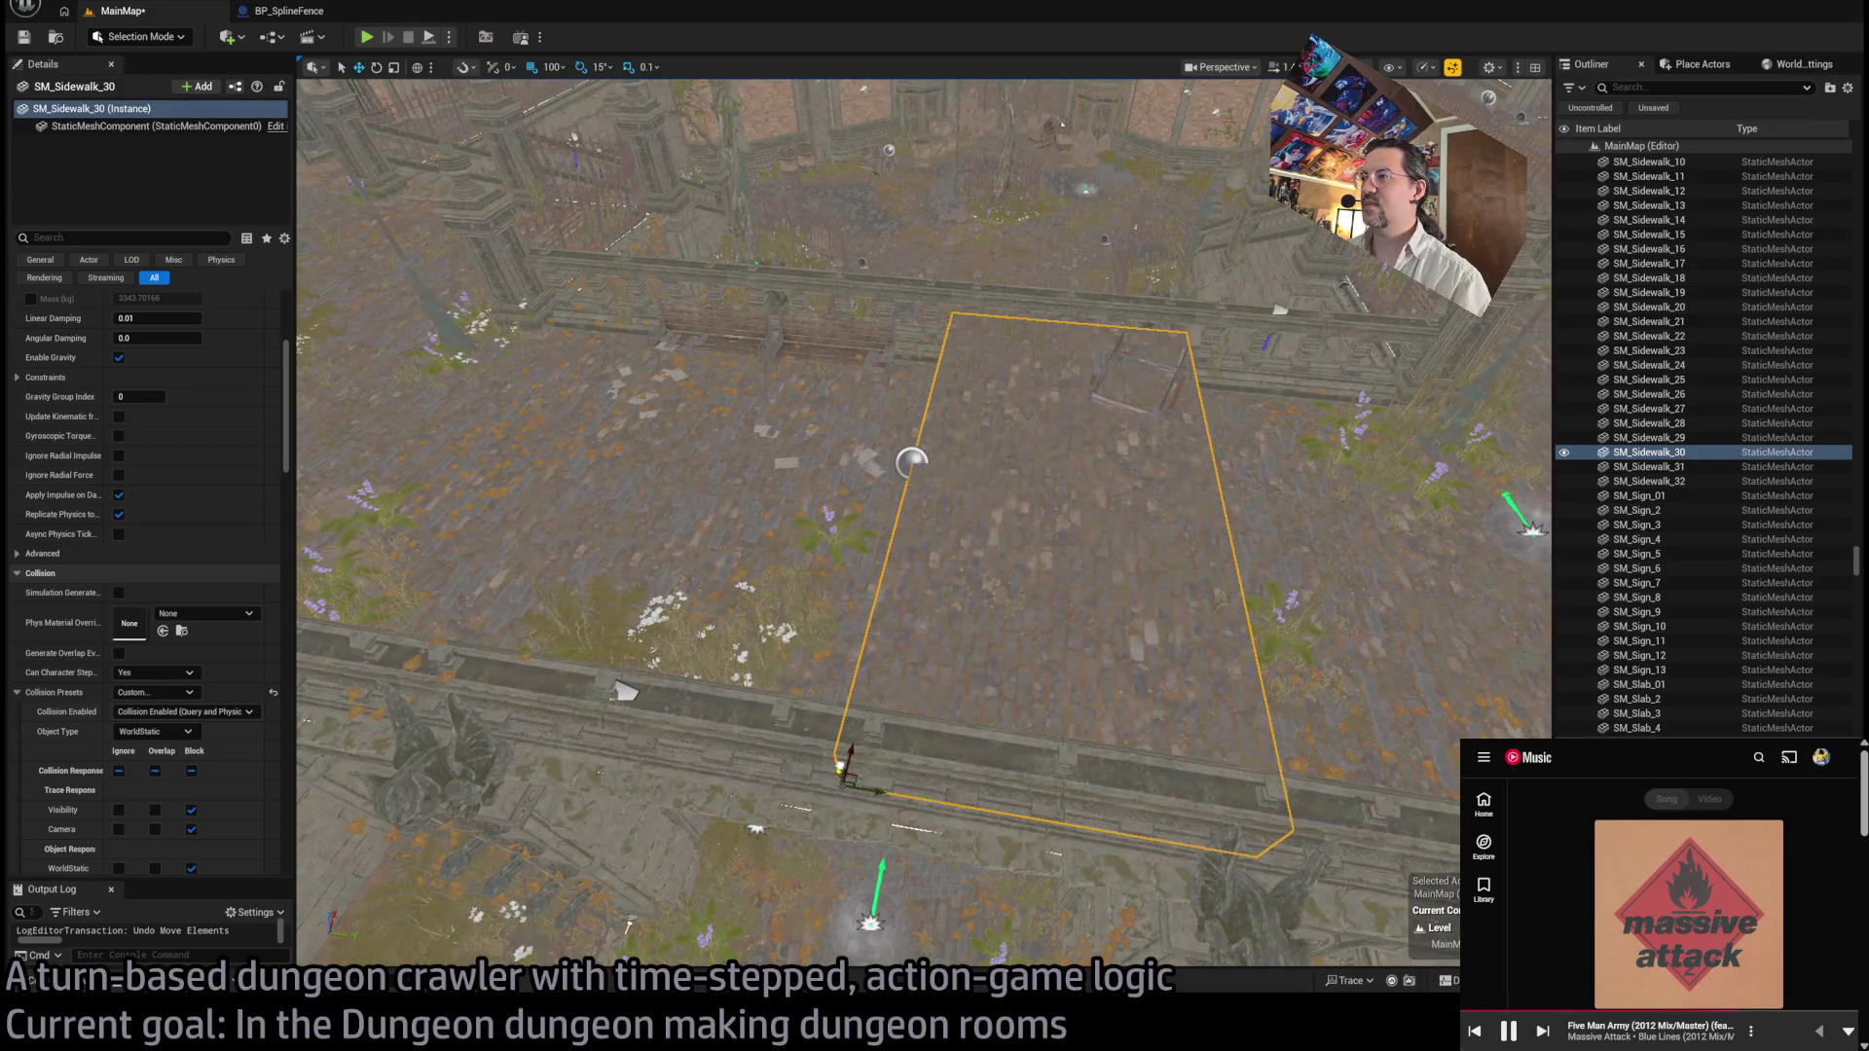
drag(841, 767, 837, 727)
key(ctrl+z)
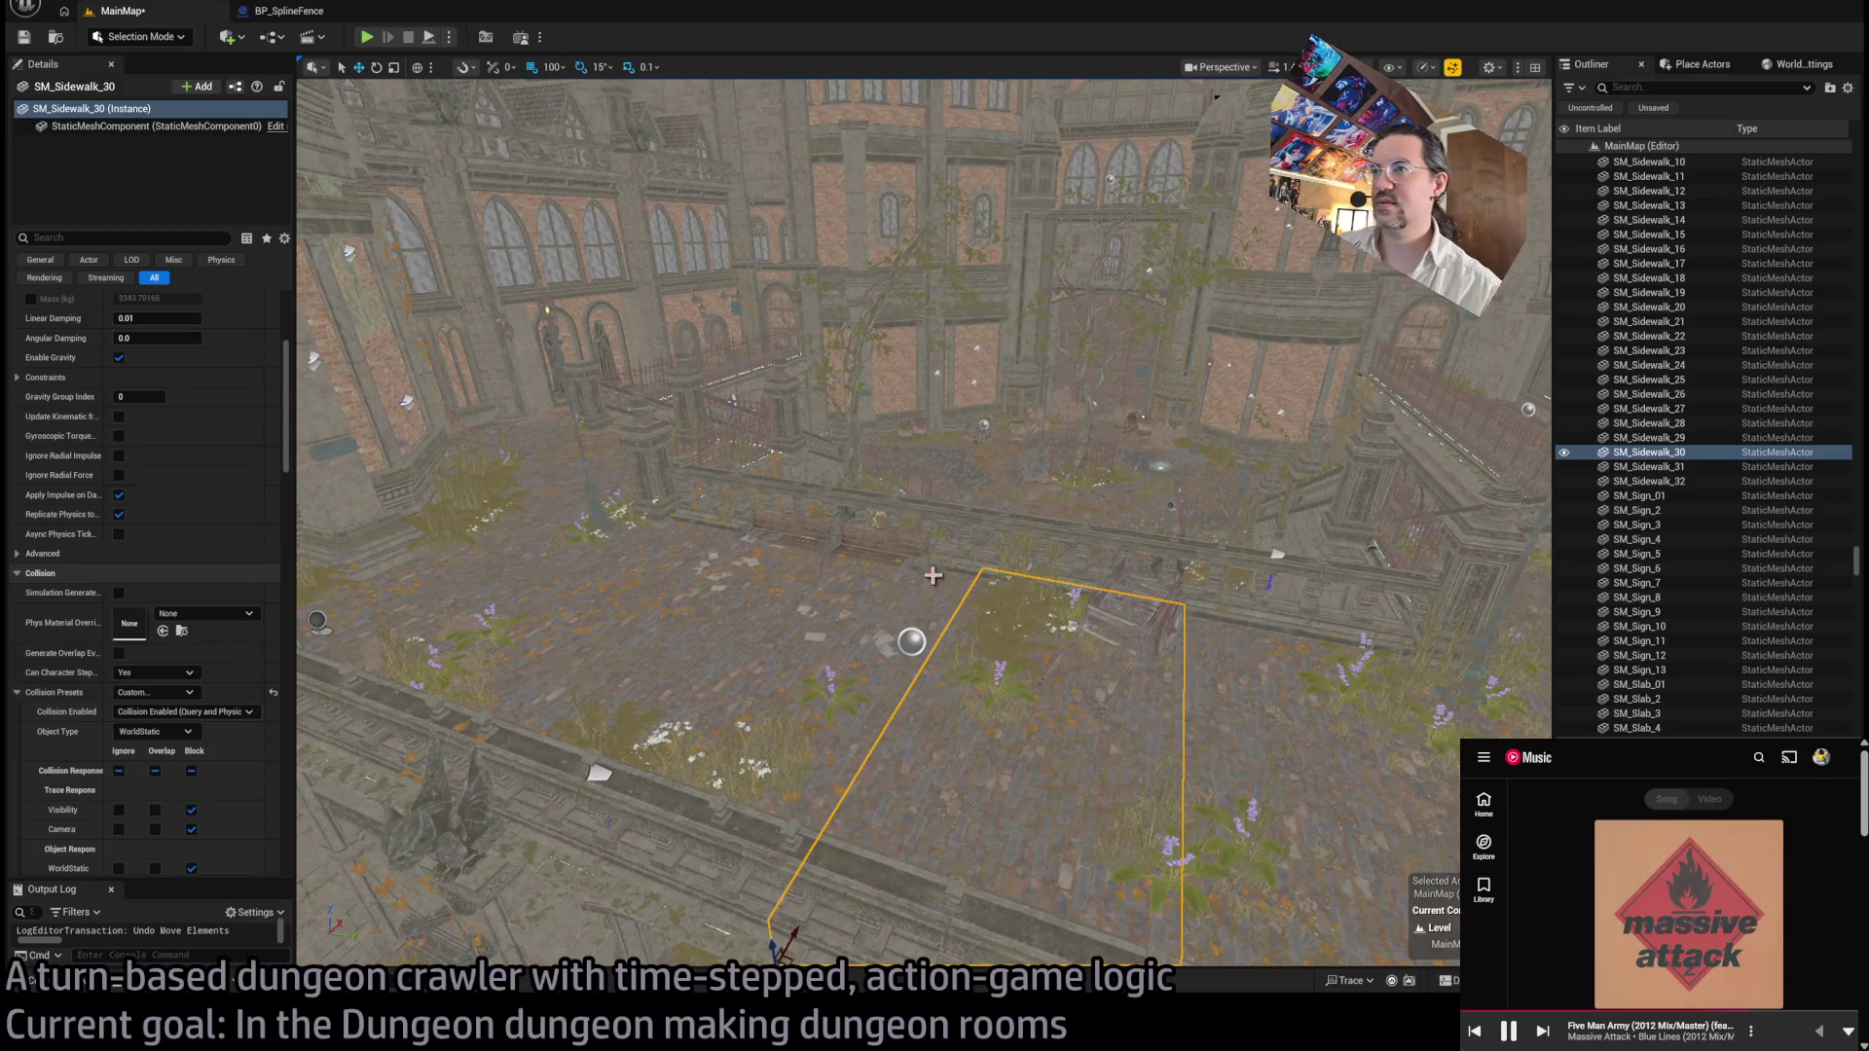
click(1026, 523)
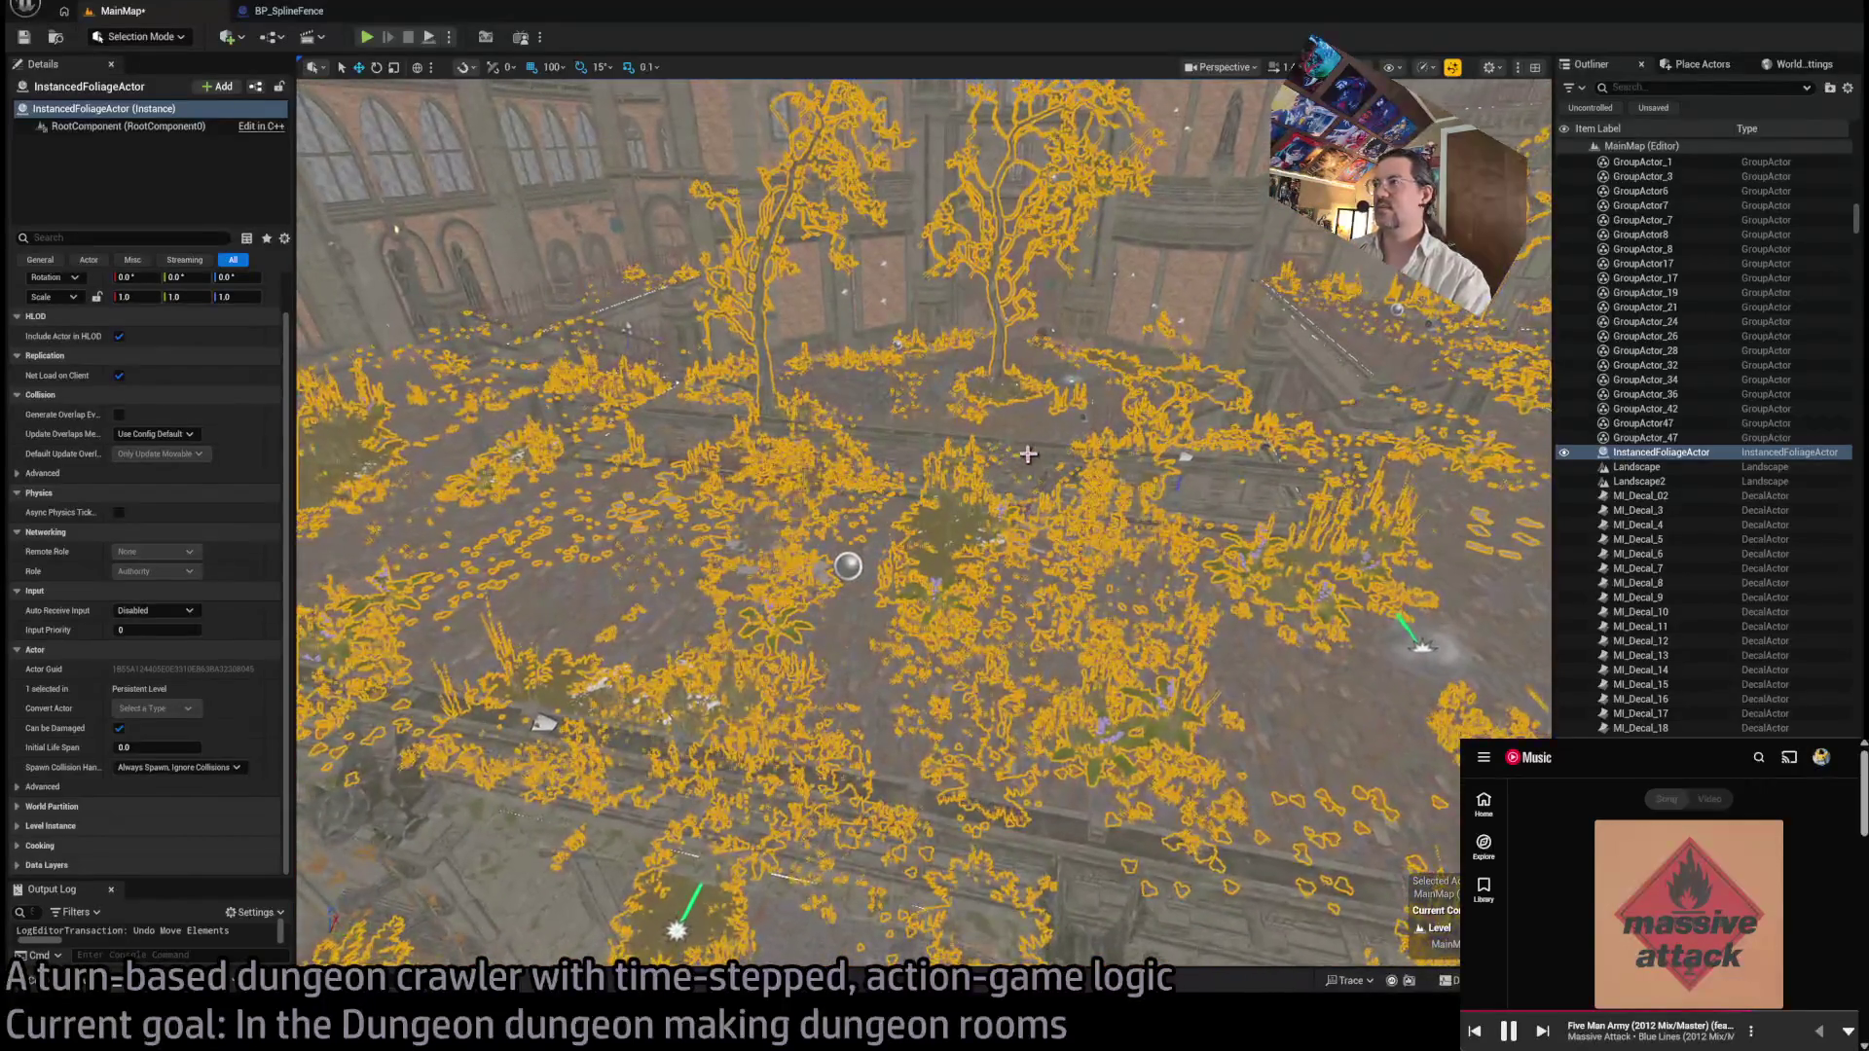
click(1027, 453)
click(985, 451)
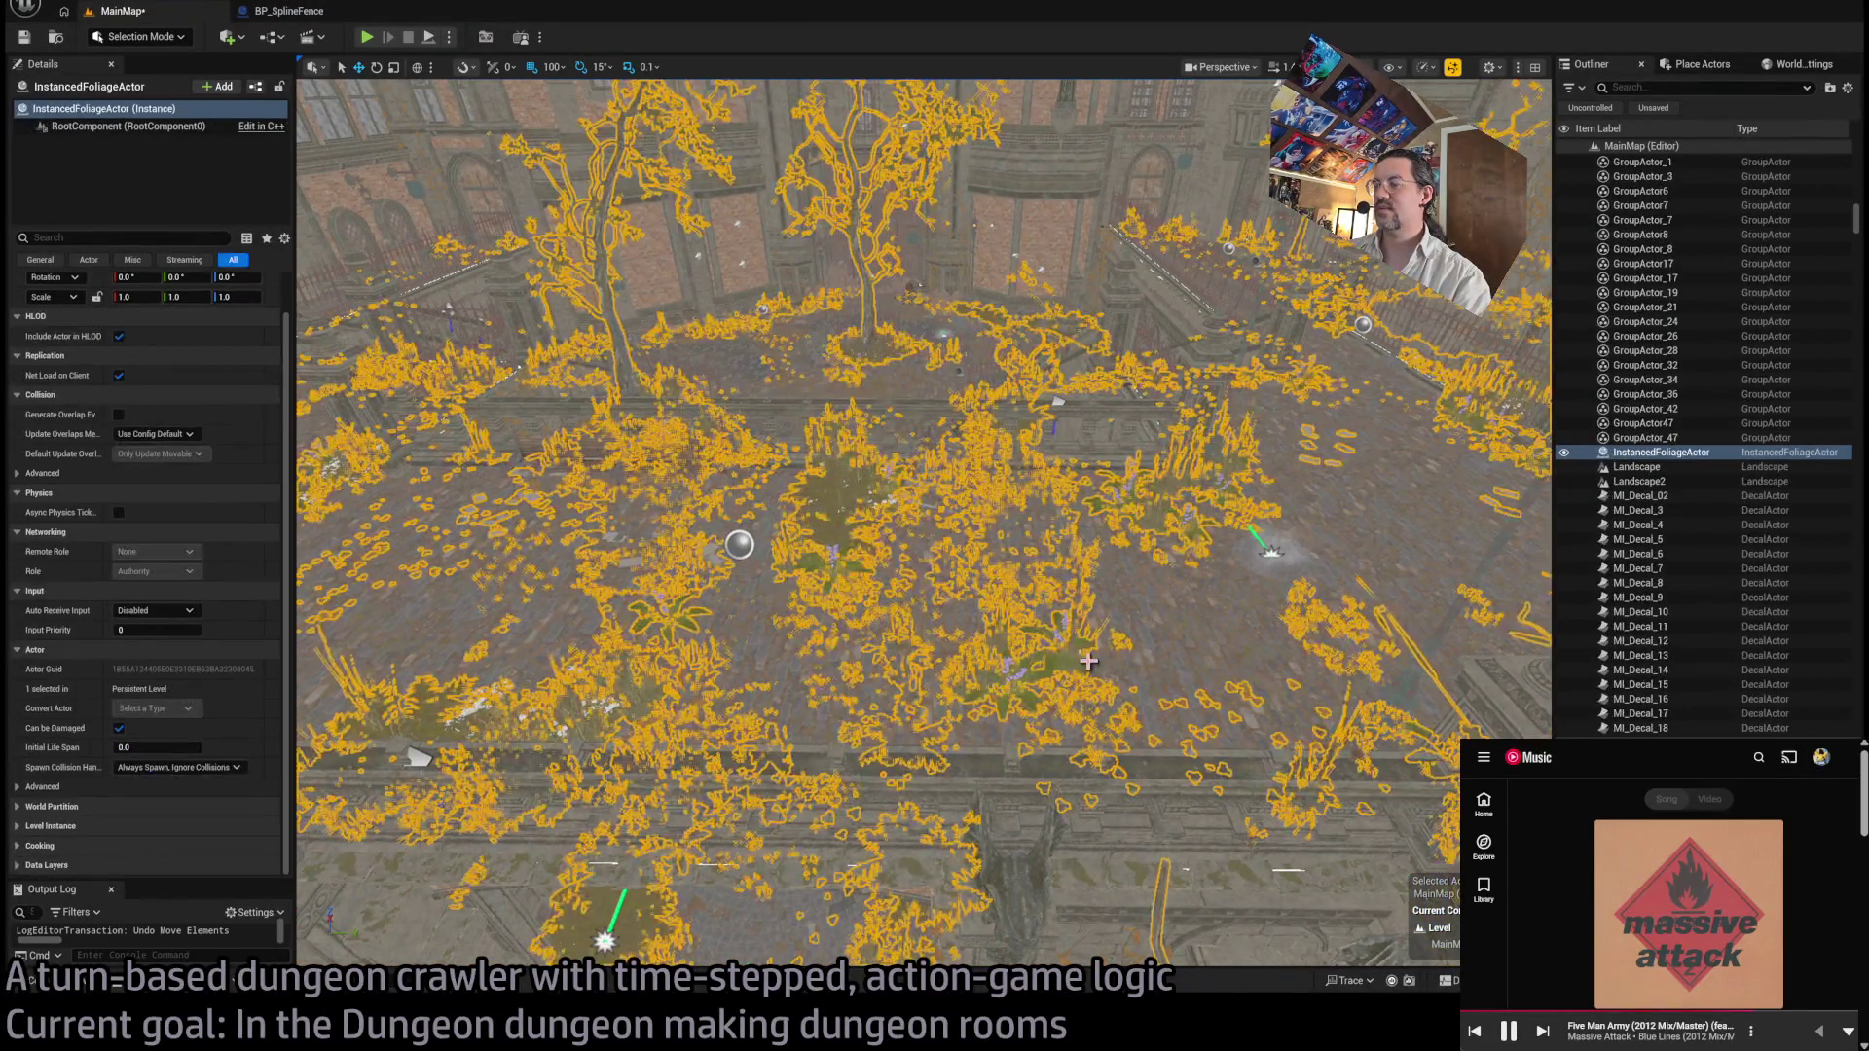
scroll(924, 526, down, 8)
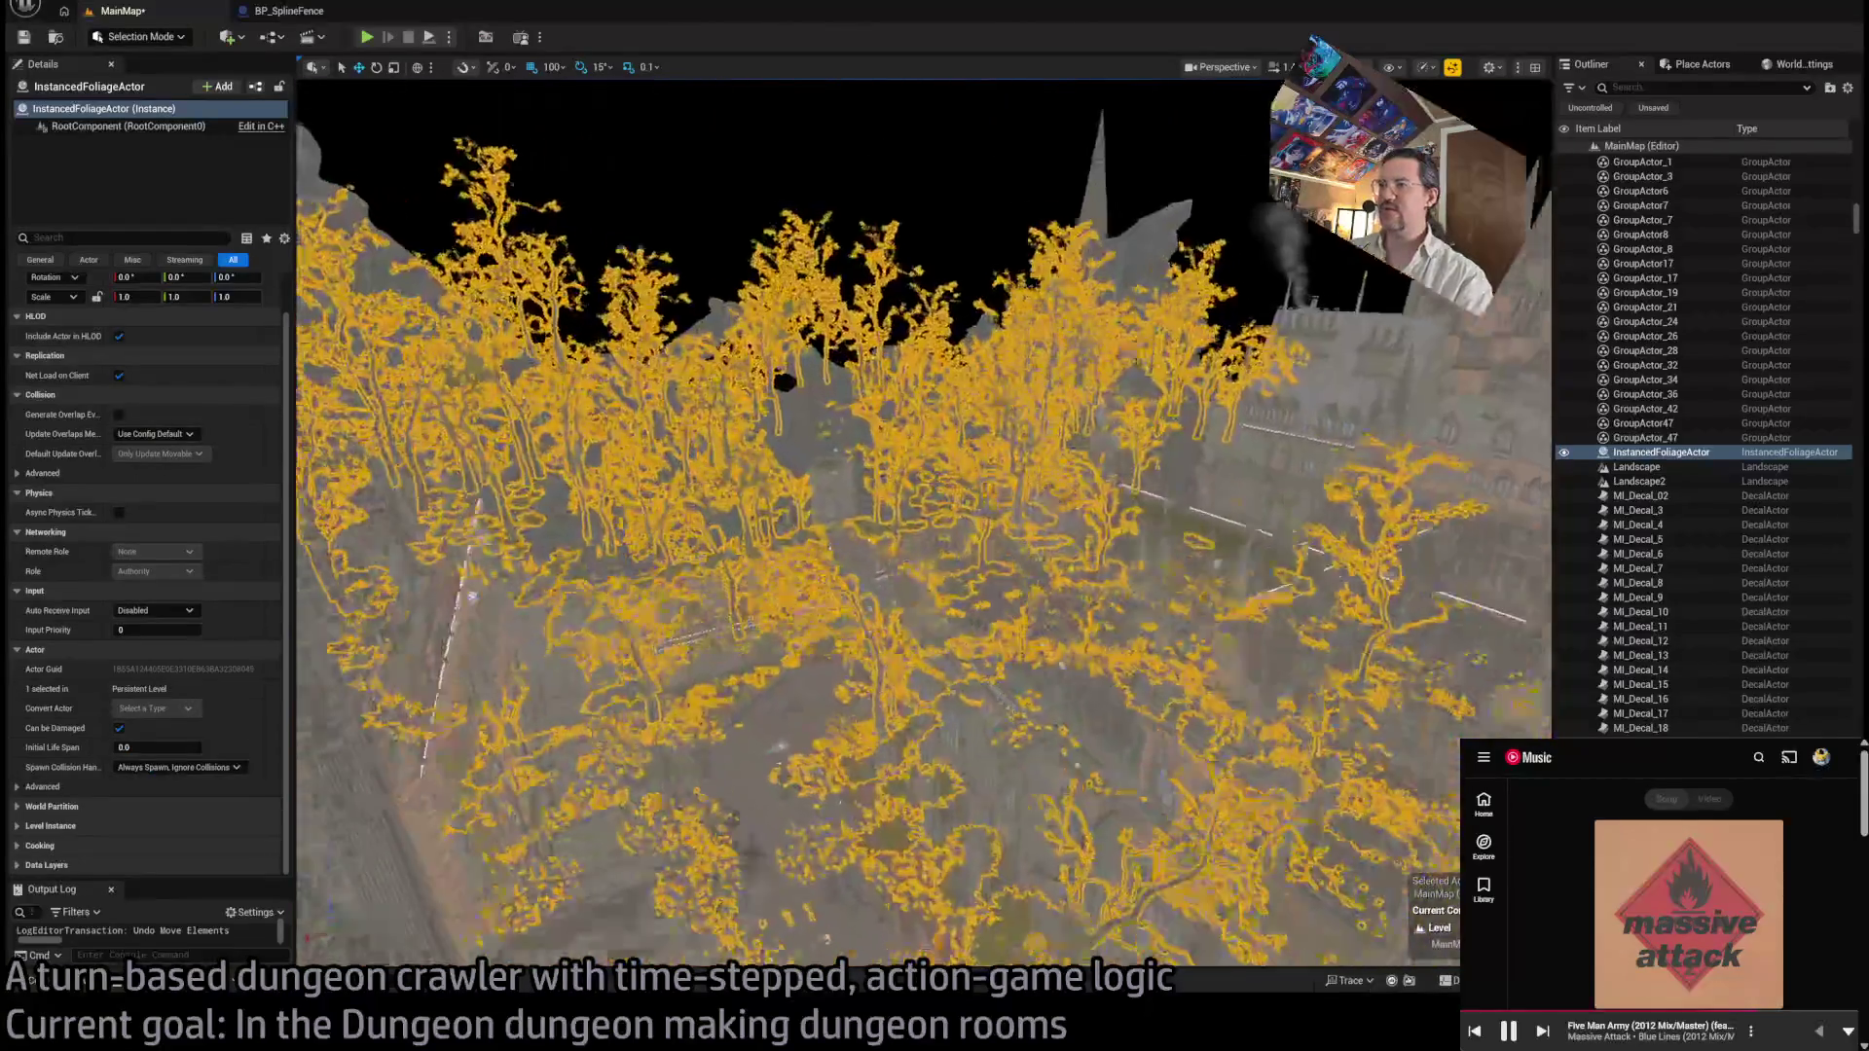
scroll(924, 526, down, 10)
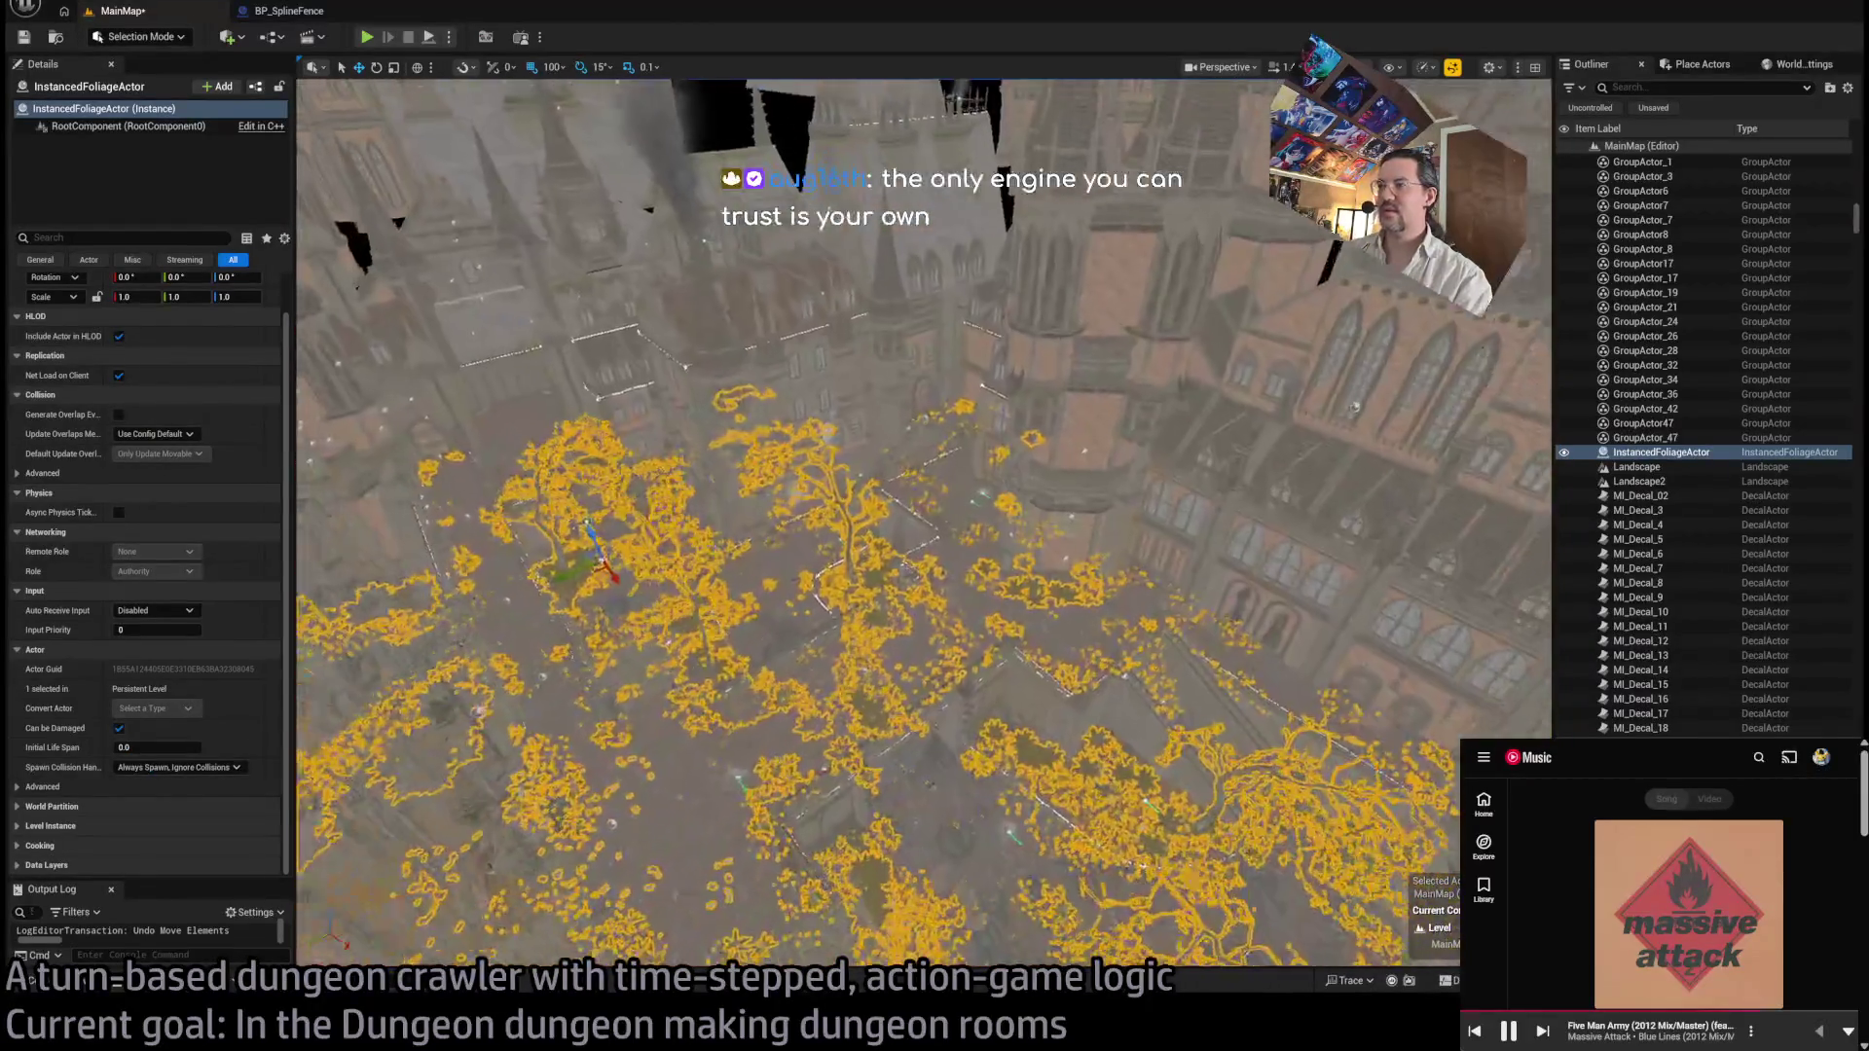
scroll(1007, 862, down, 10)
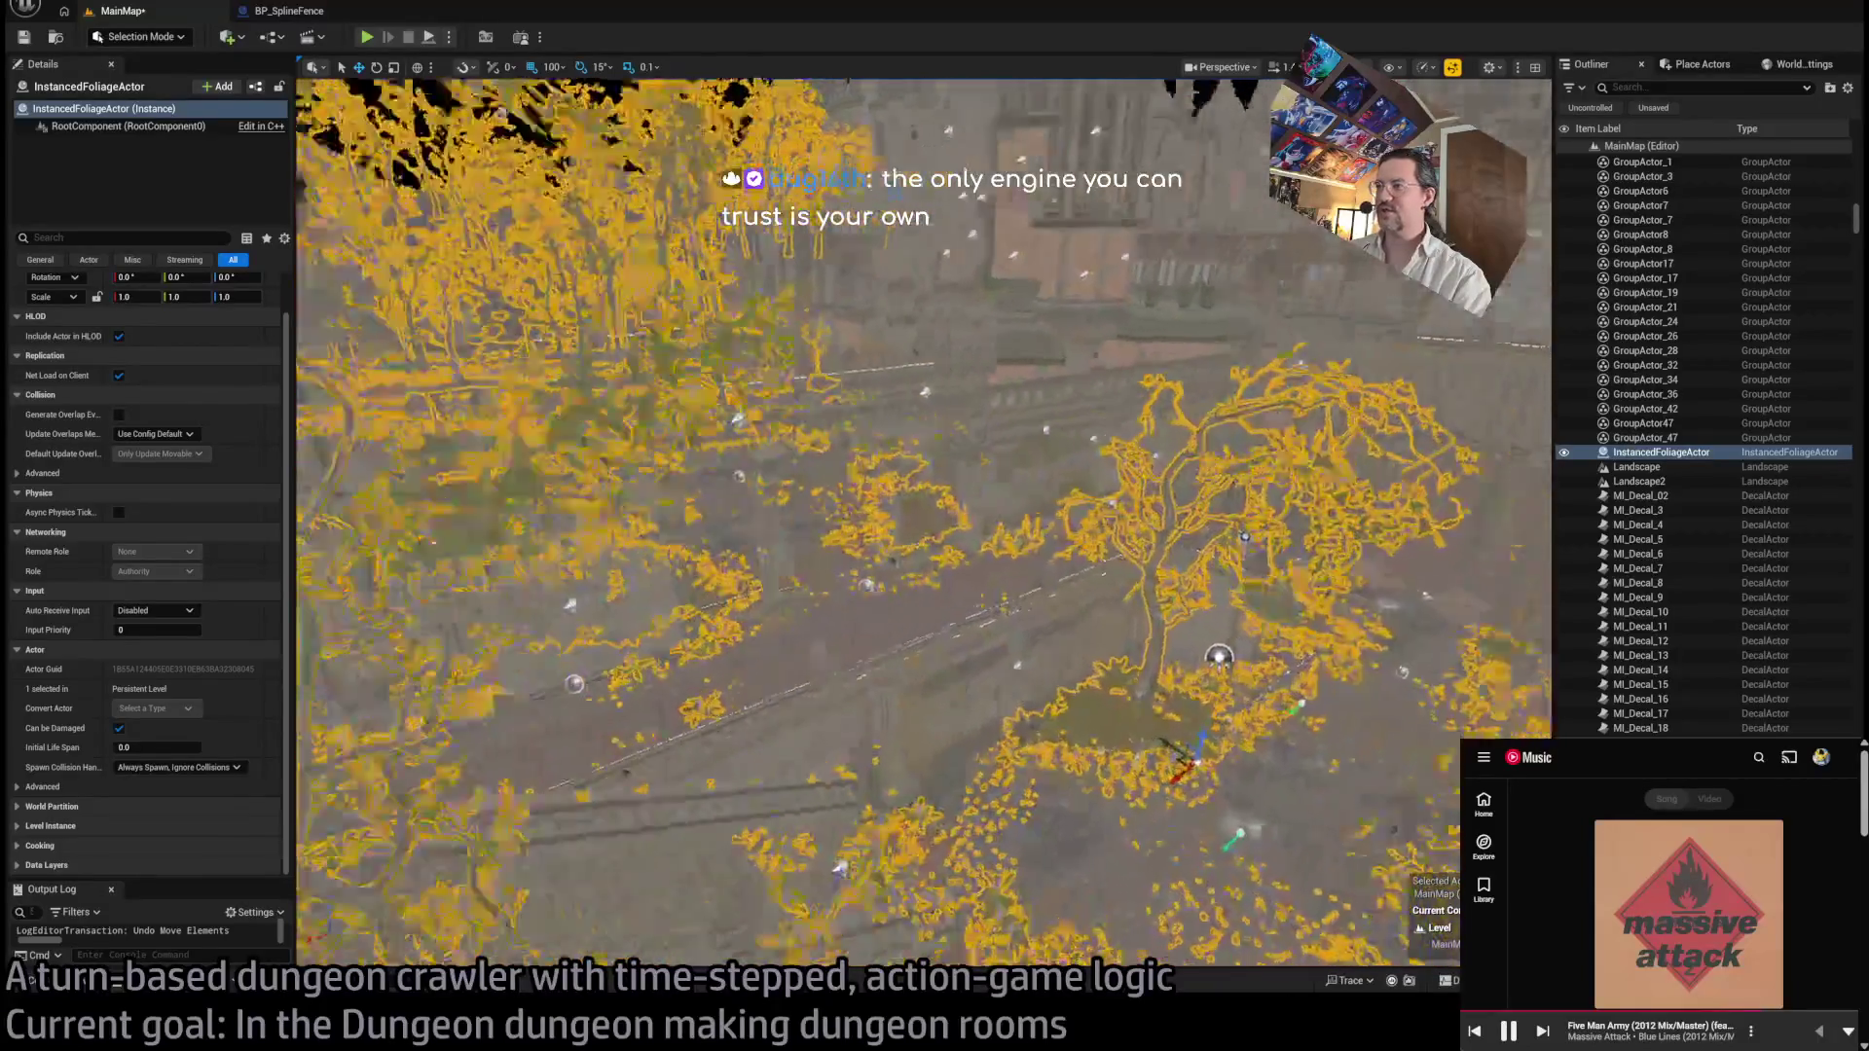
scroll(1008, 862, up, 6)
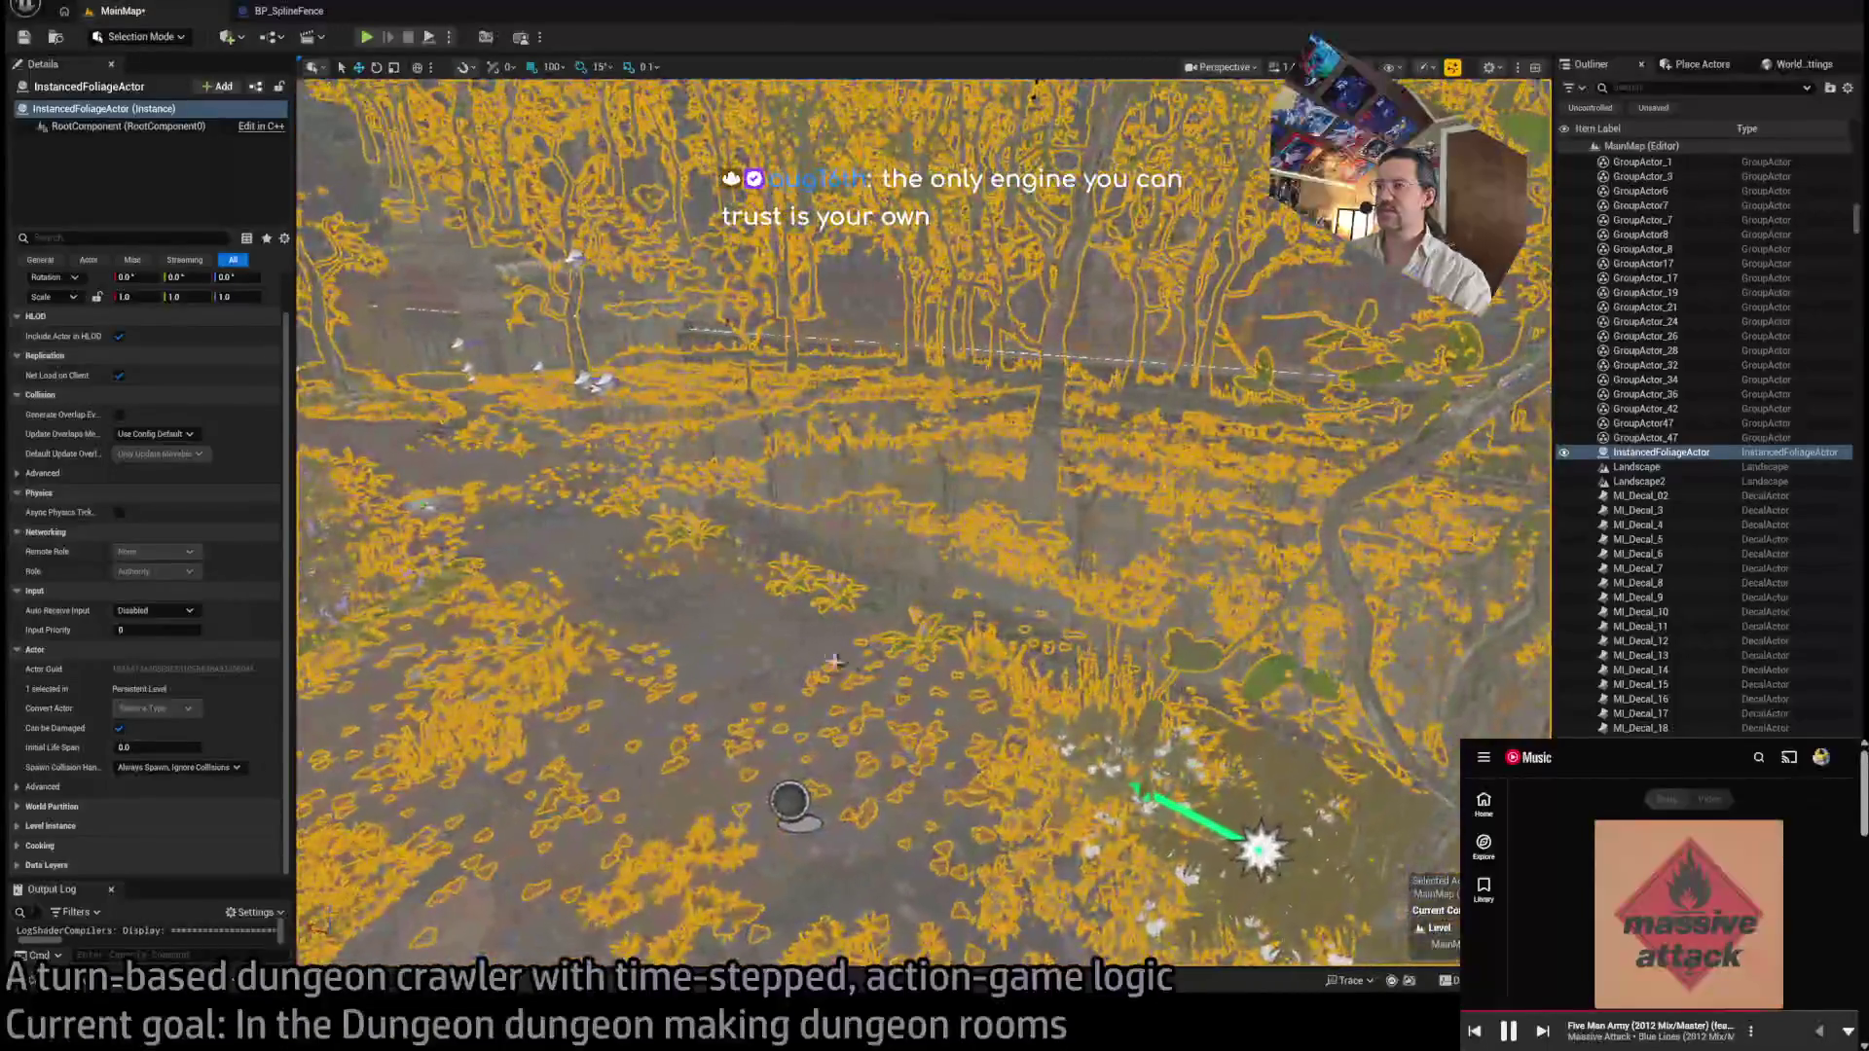
click(1638, 480)
scroll(1046, 679, down, 5)
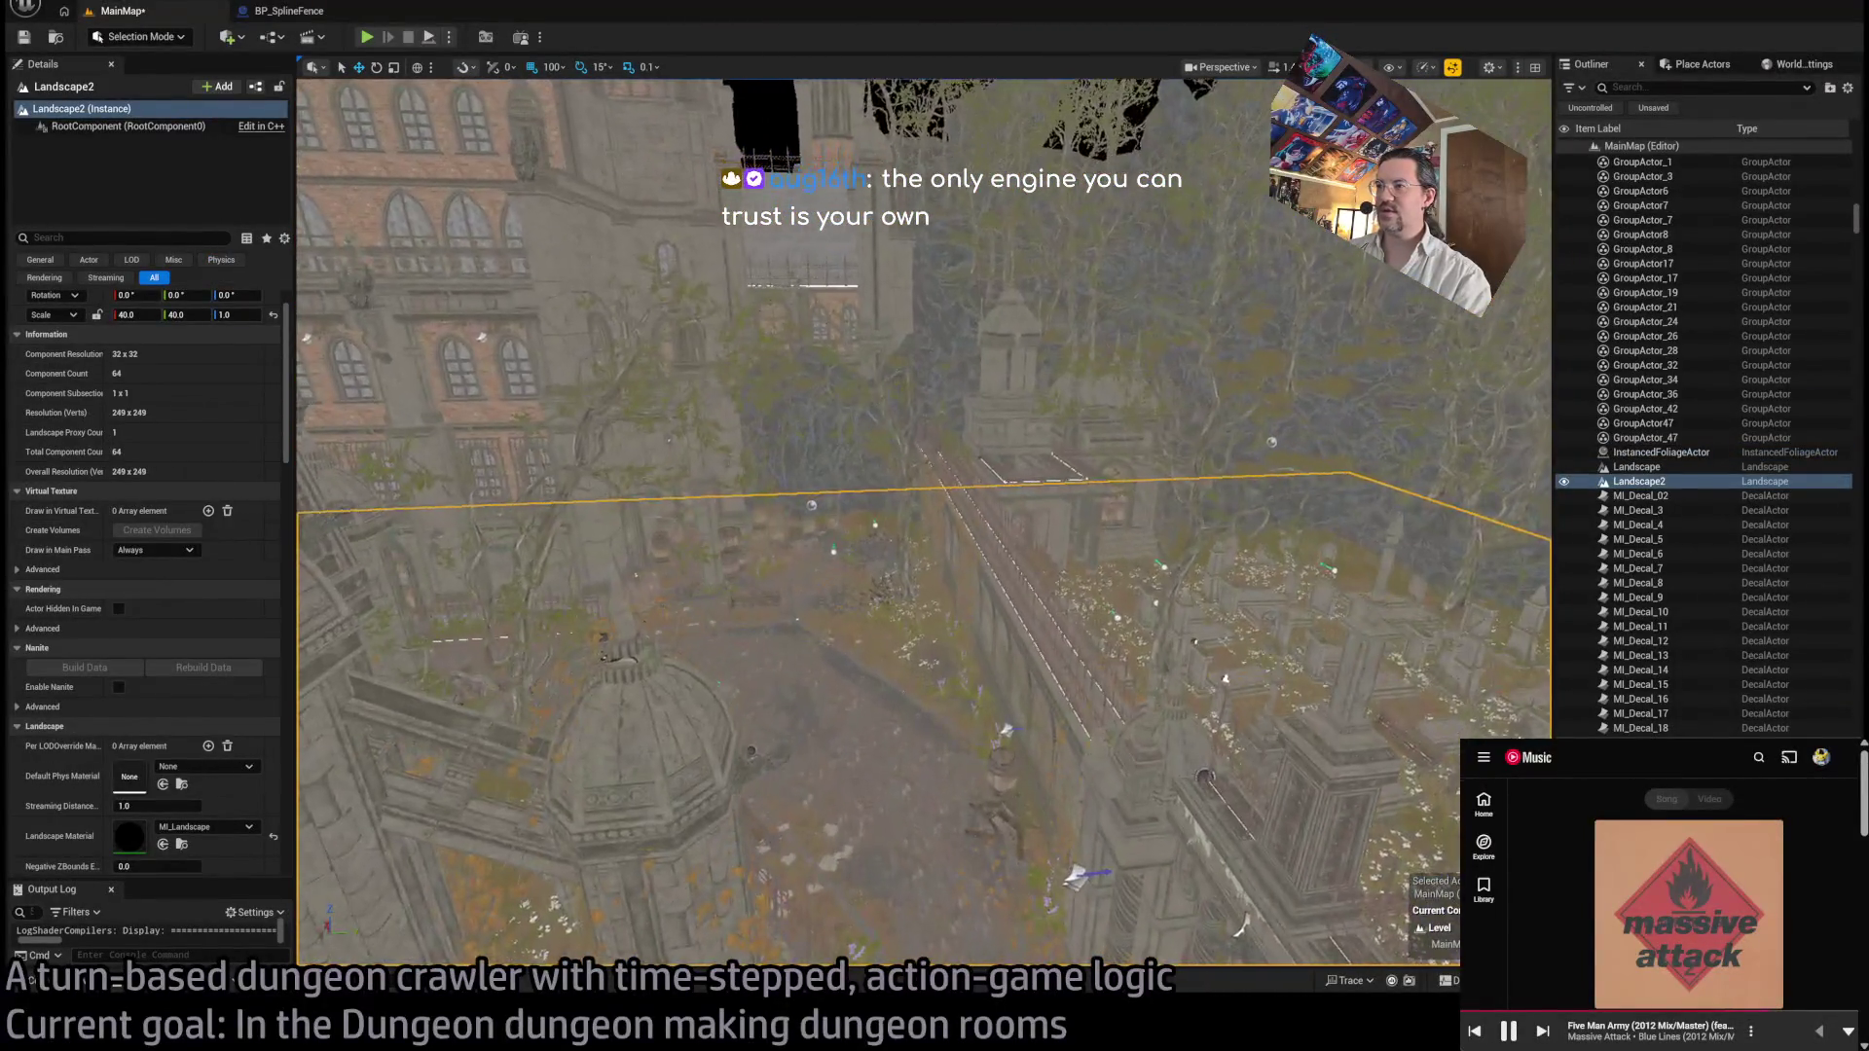
click(960, 628)
scroll(934, 584, up, 4)
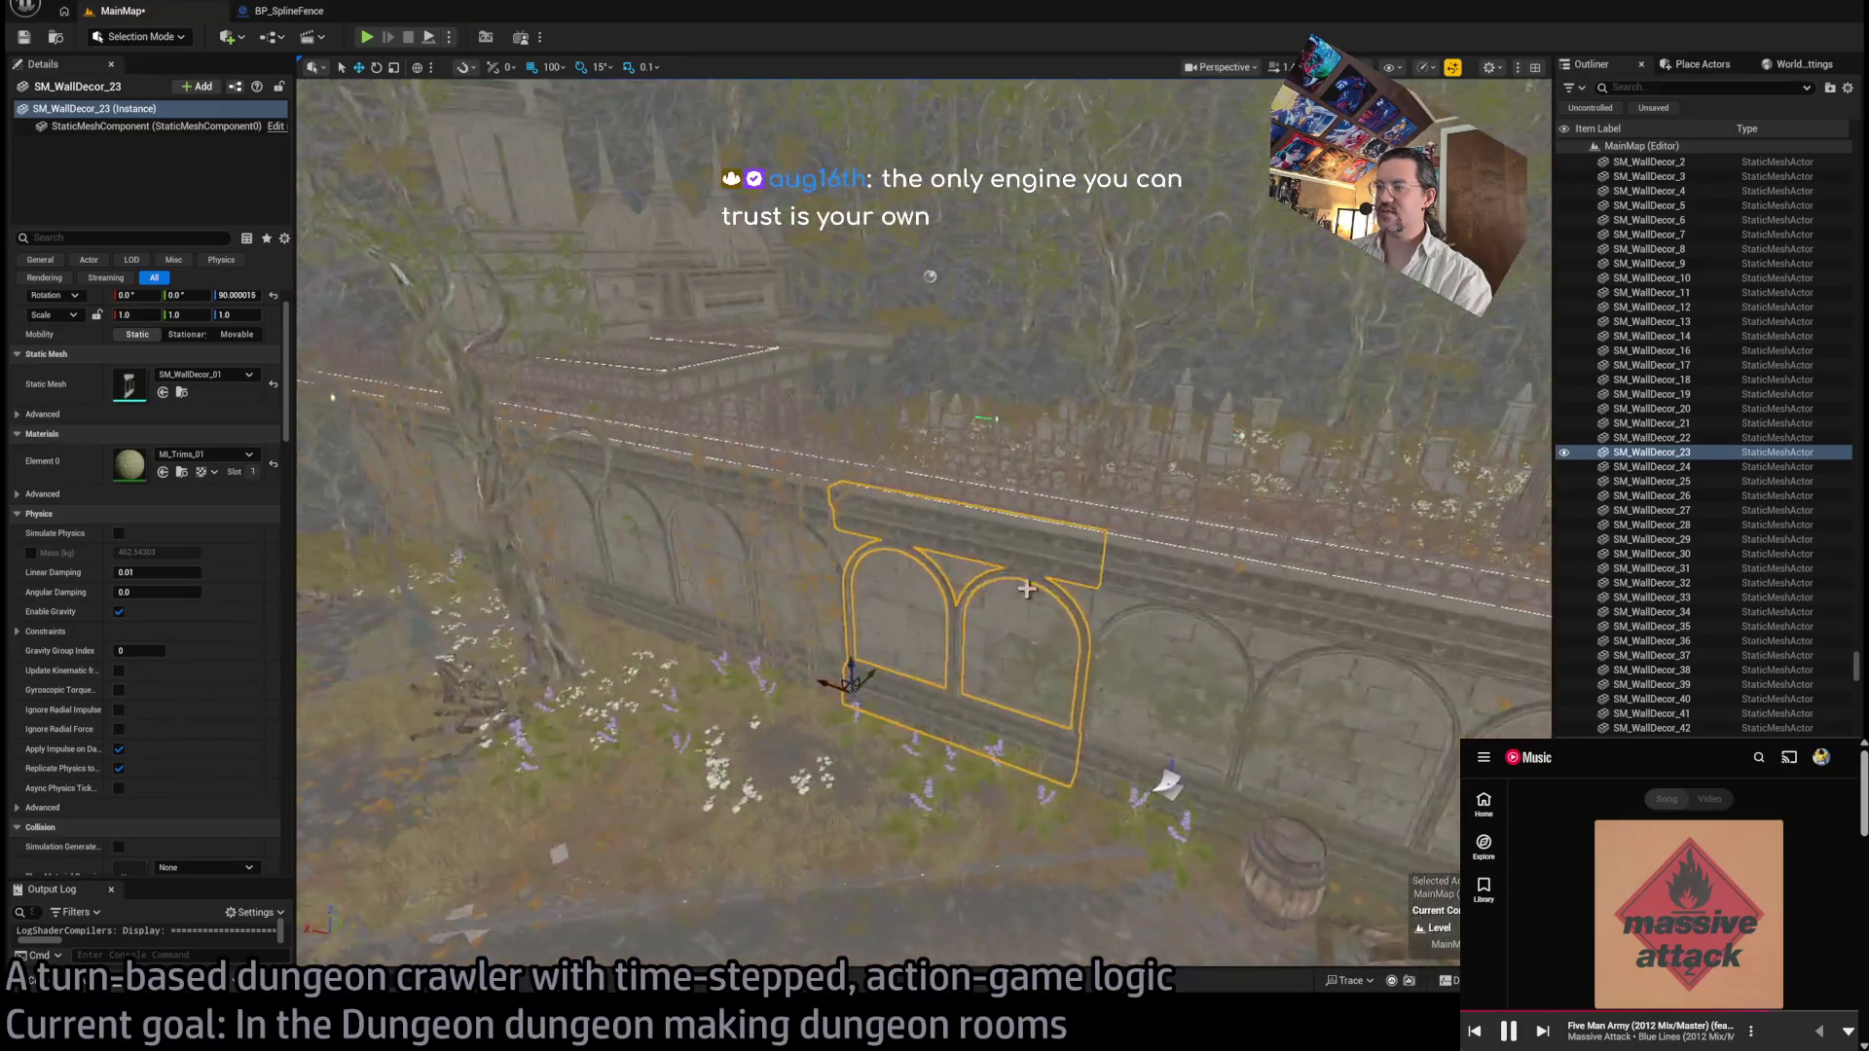
click(857, 593)
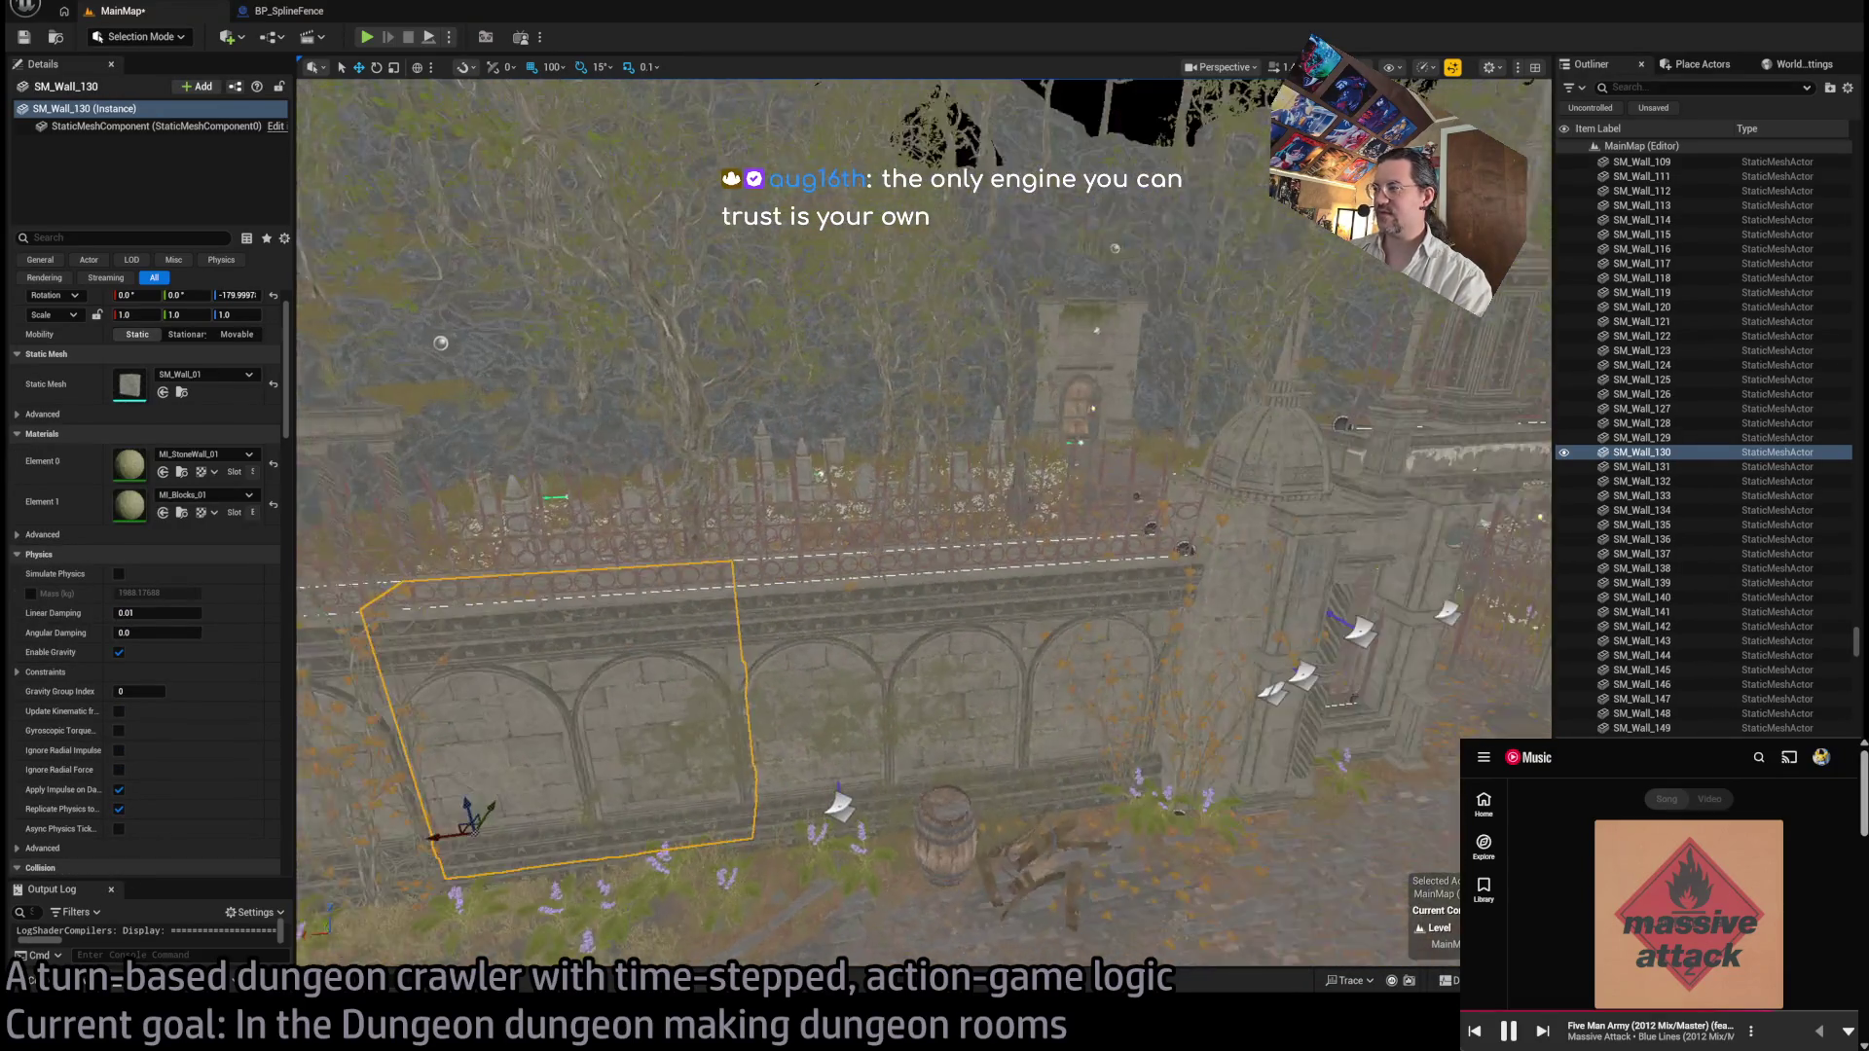
click(861, 609)
click(1107, 606)
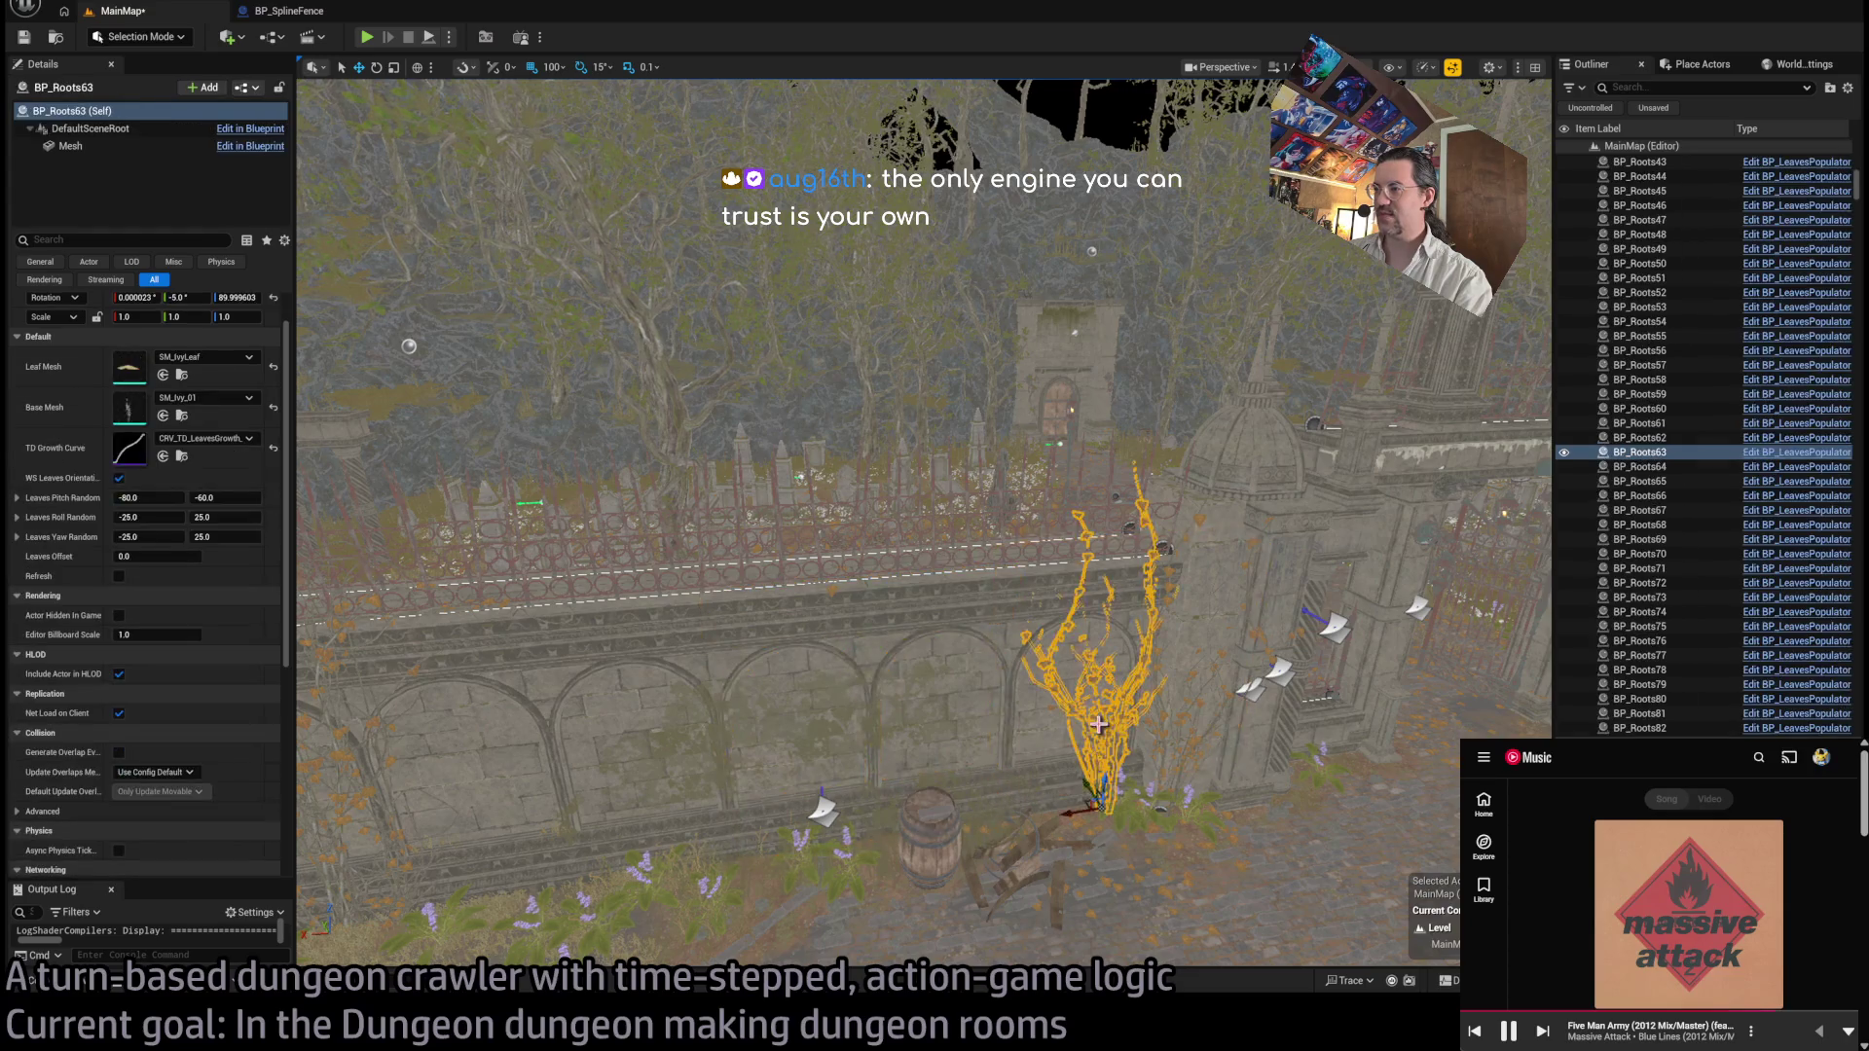
scroll(1107, 605, up, 5)
scroll(952, 699, down, 5)
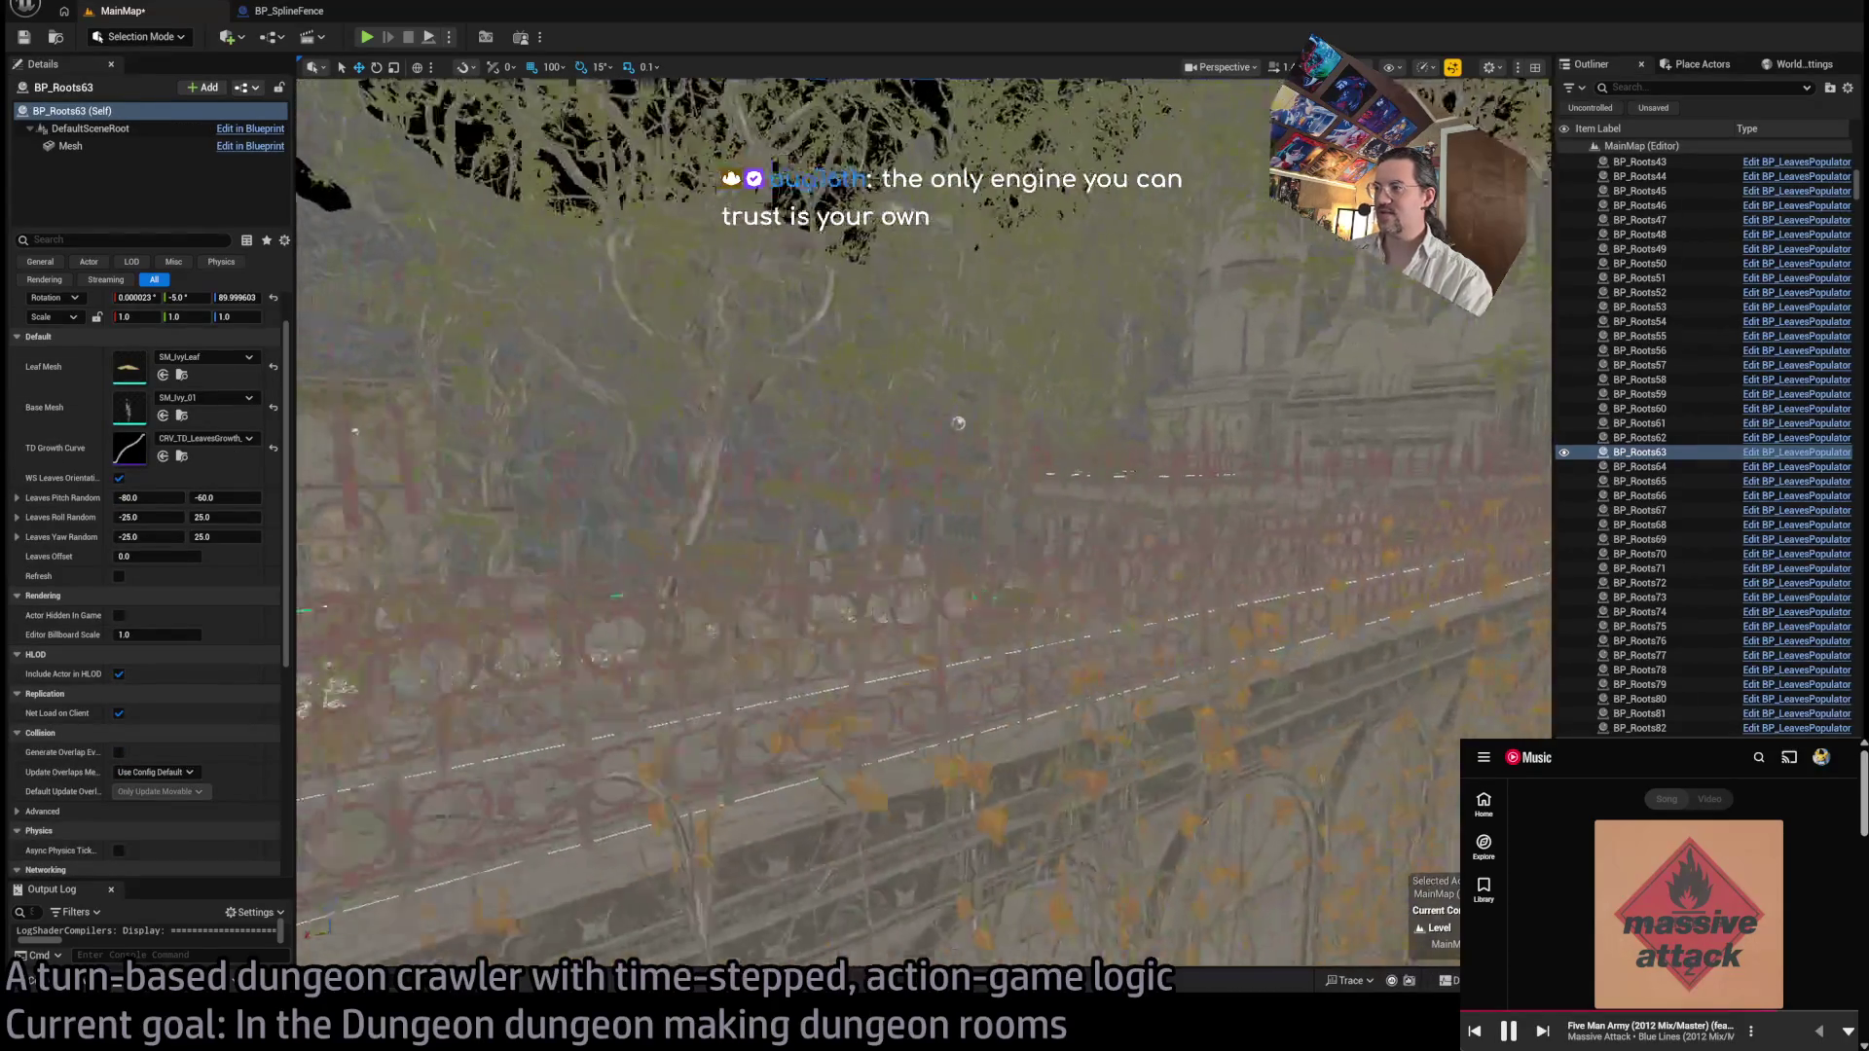
click(953, 699)
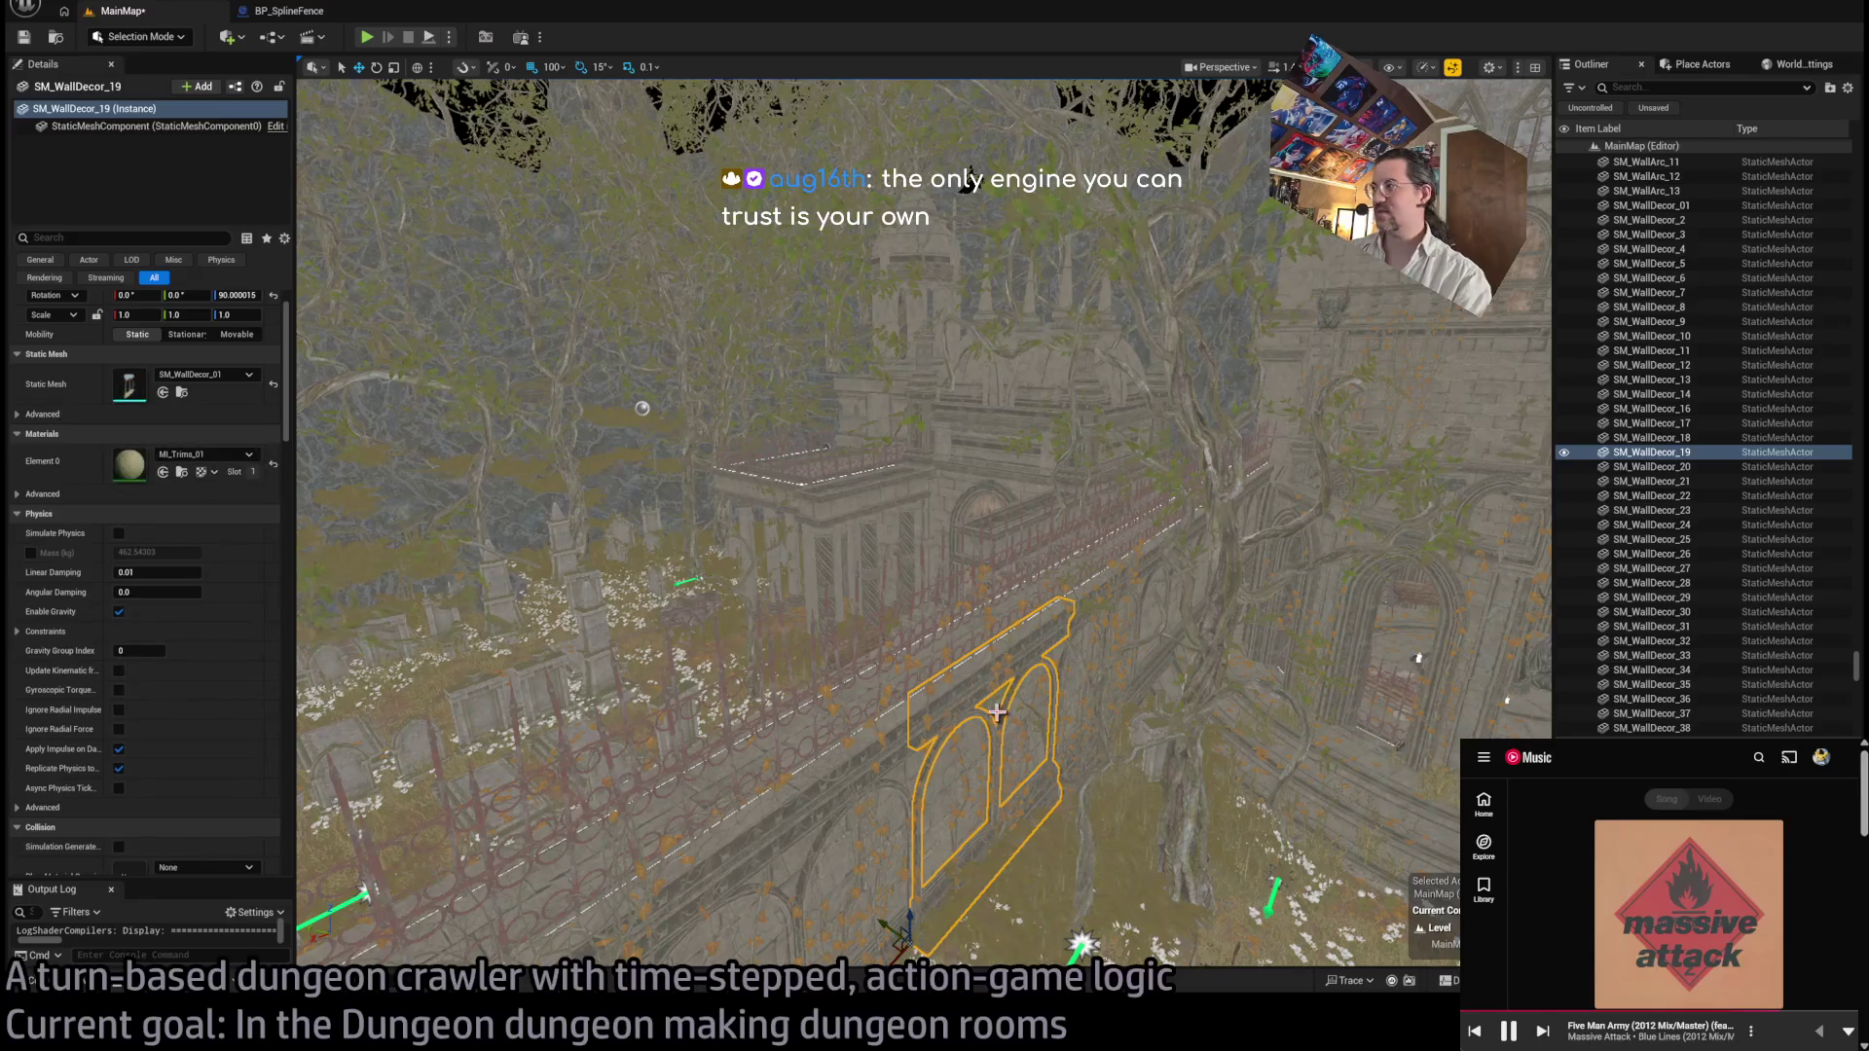
scroll(1065, 663, up, 5)
click(1064, 663)
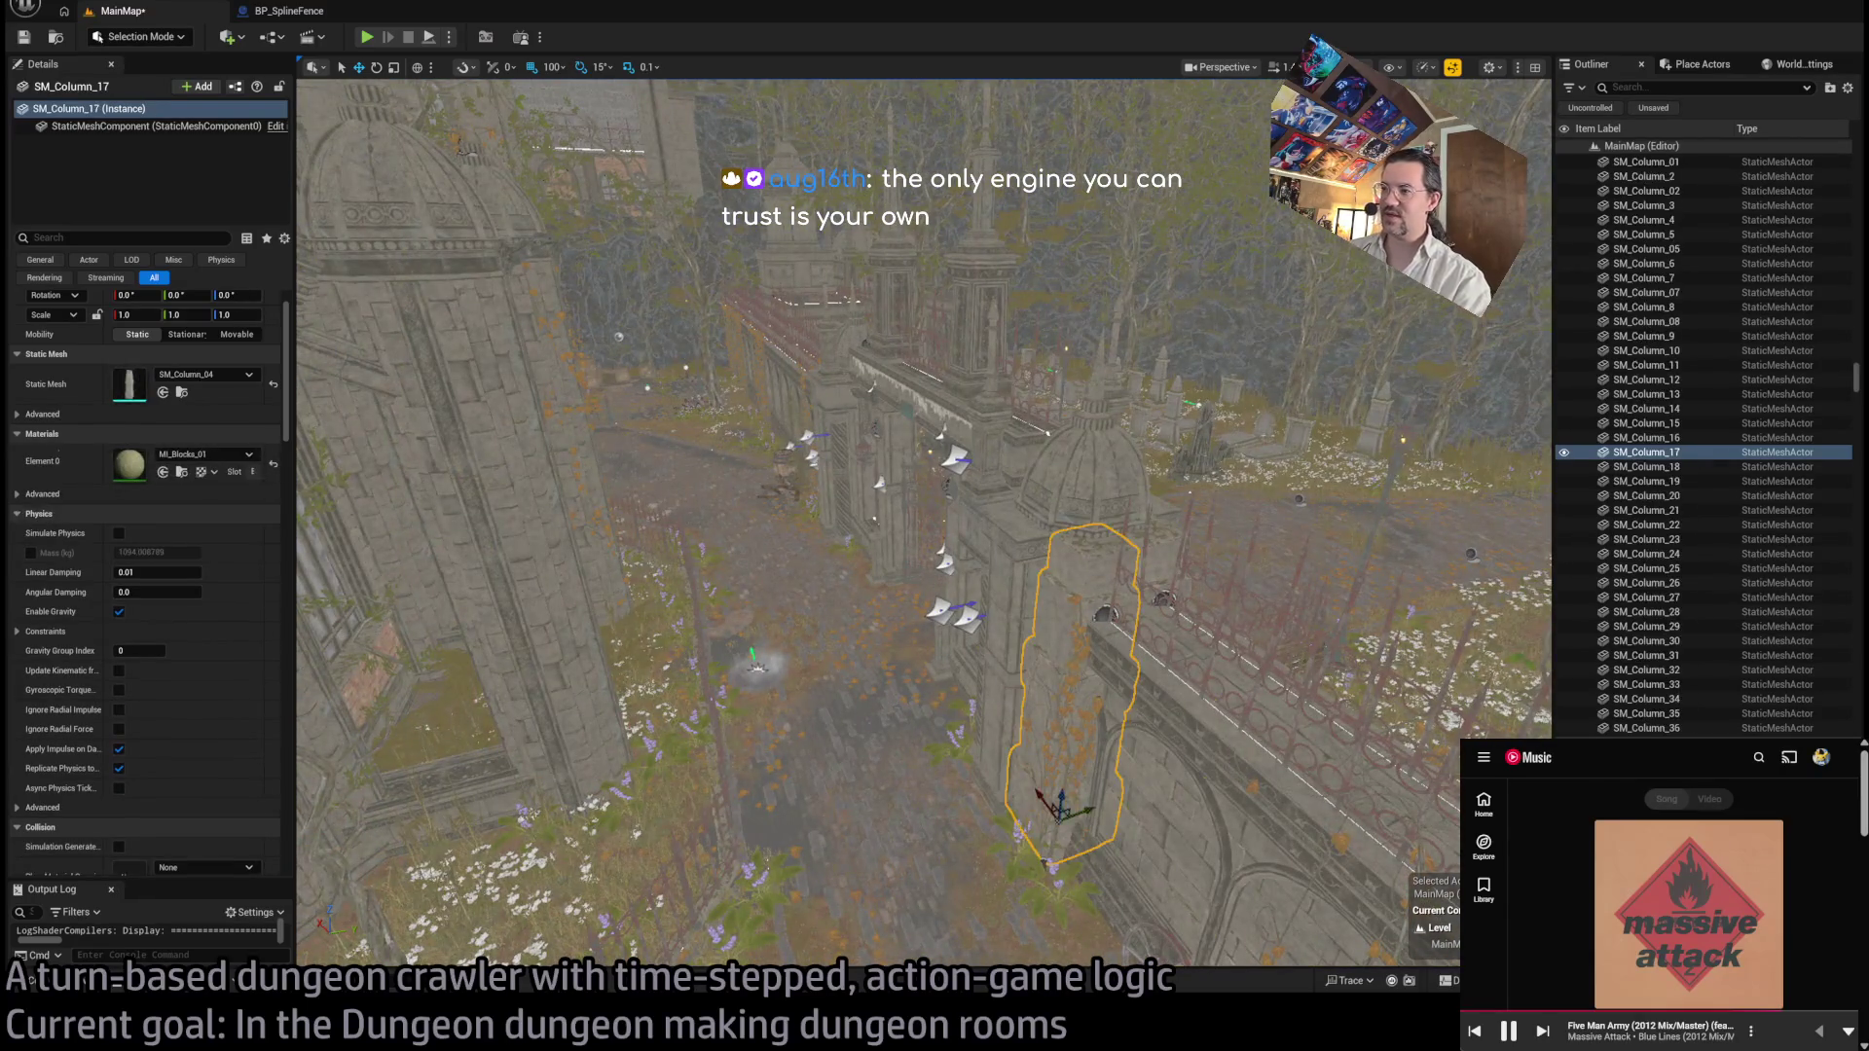
click(1013, 756)
scroll(1013, 755, up, 5)
click(828, 409)
scroll(827, 409, down, 5)
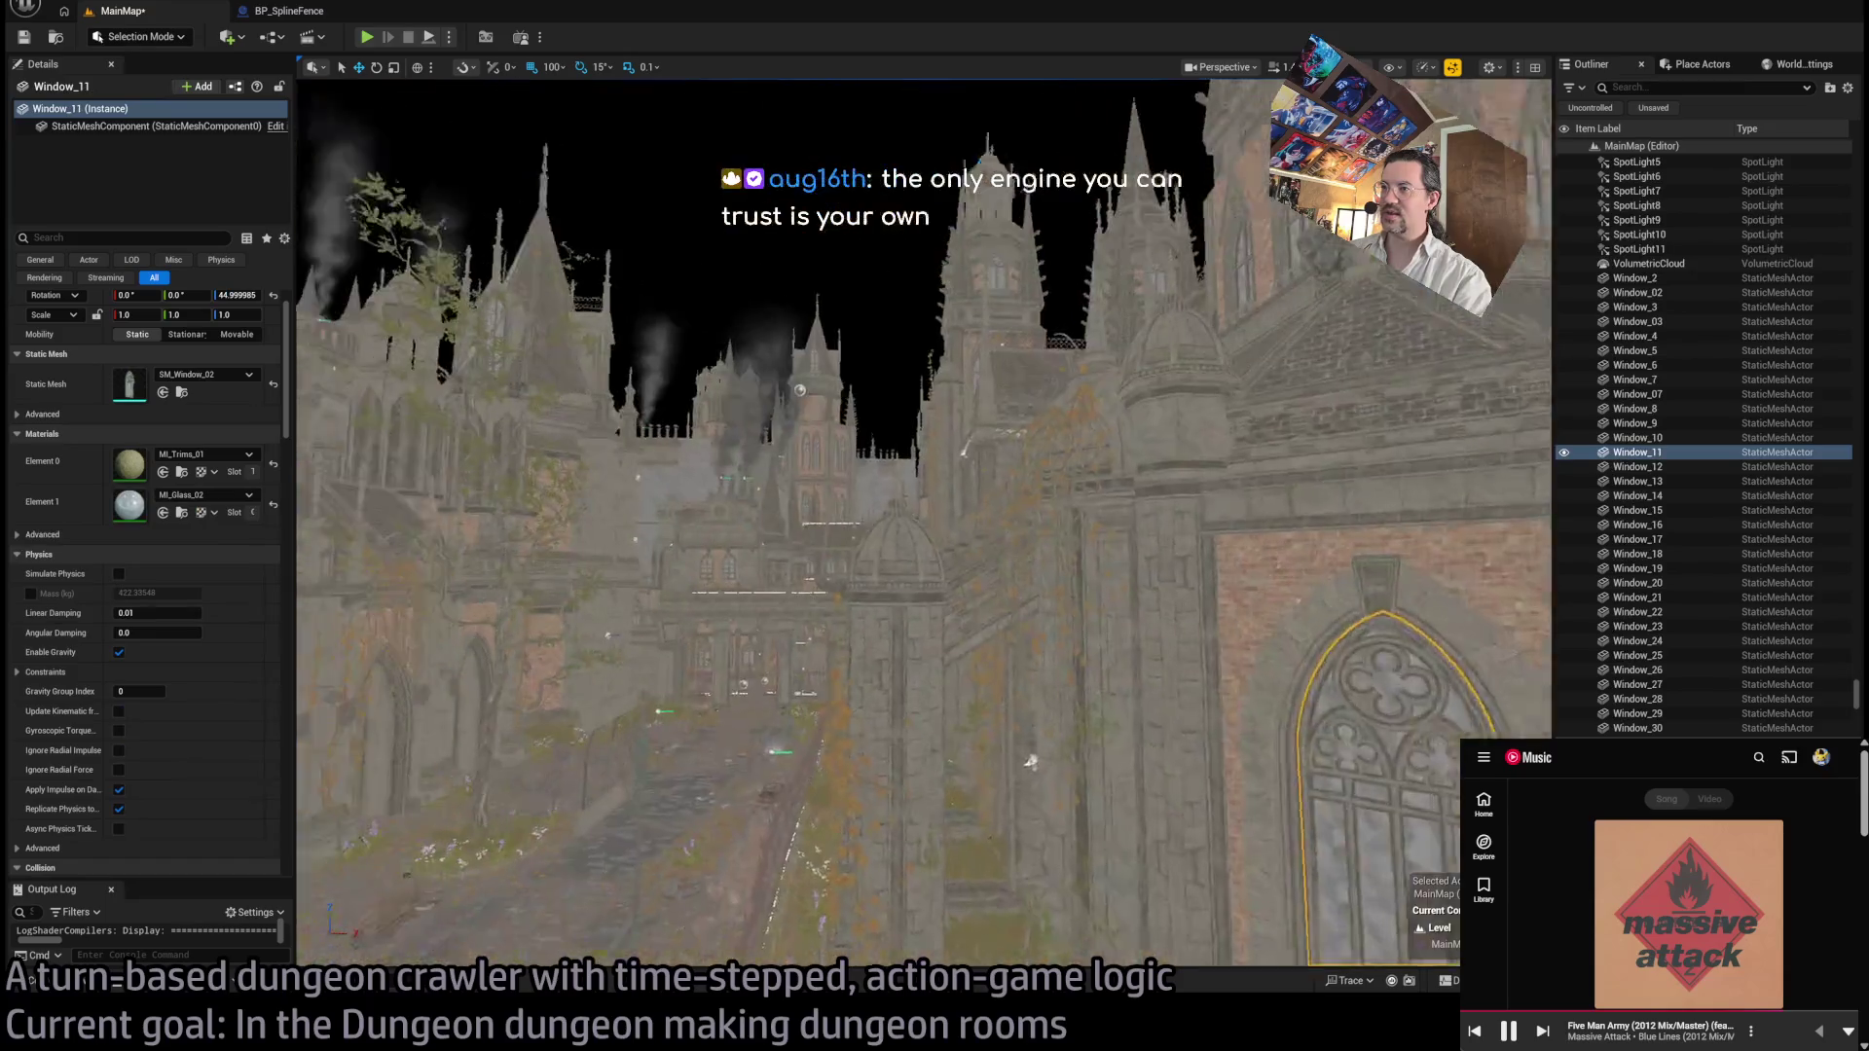
scroll(946, 630, up, 5)
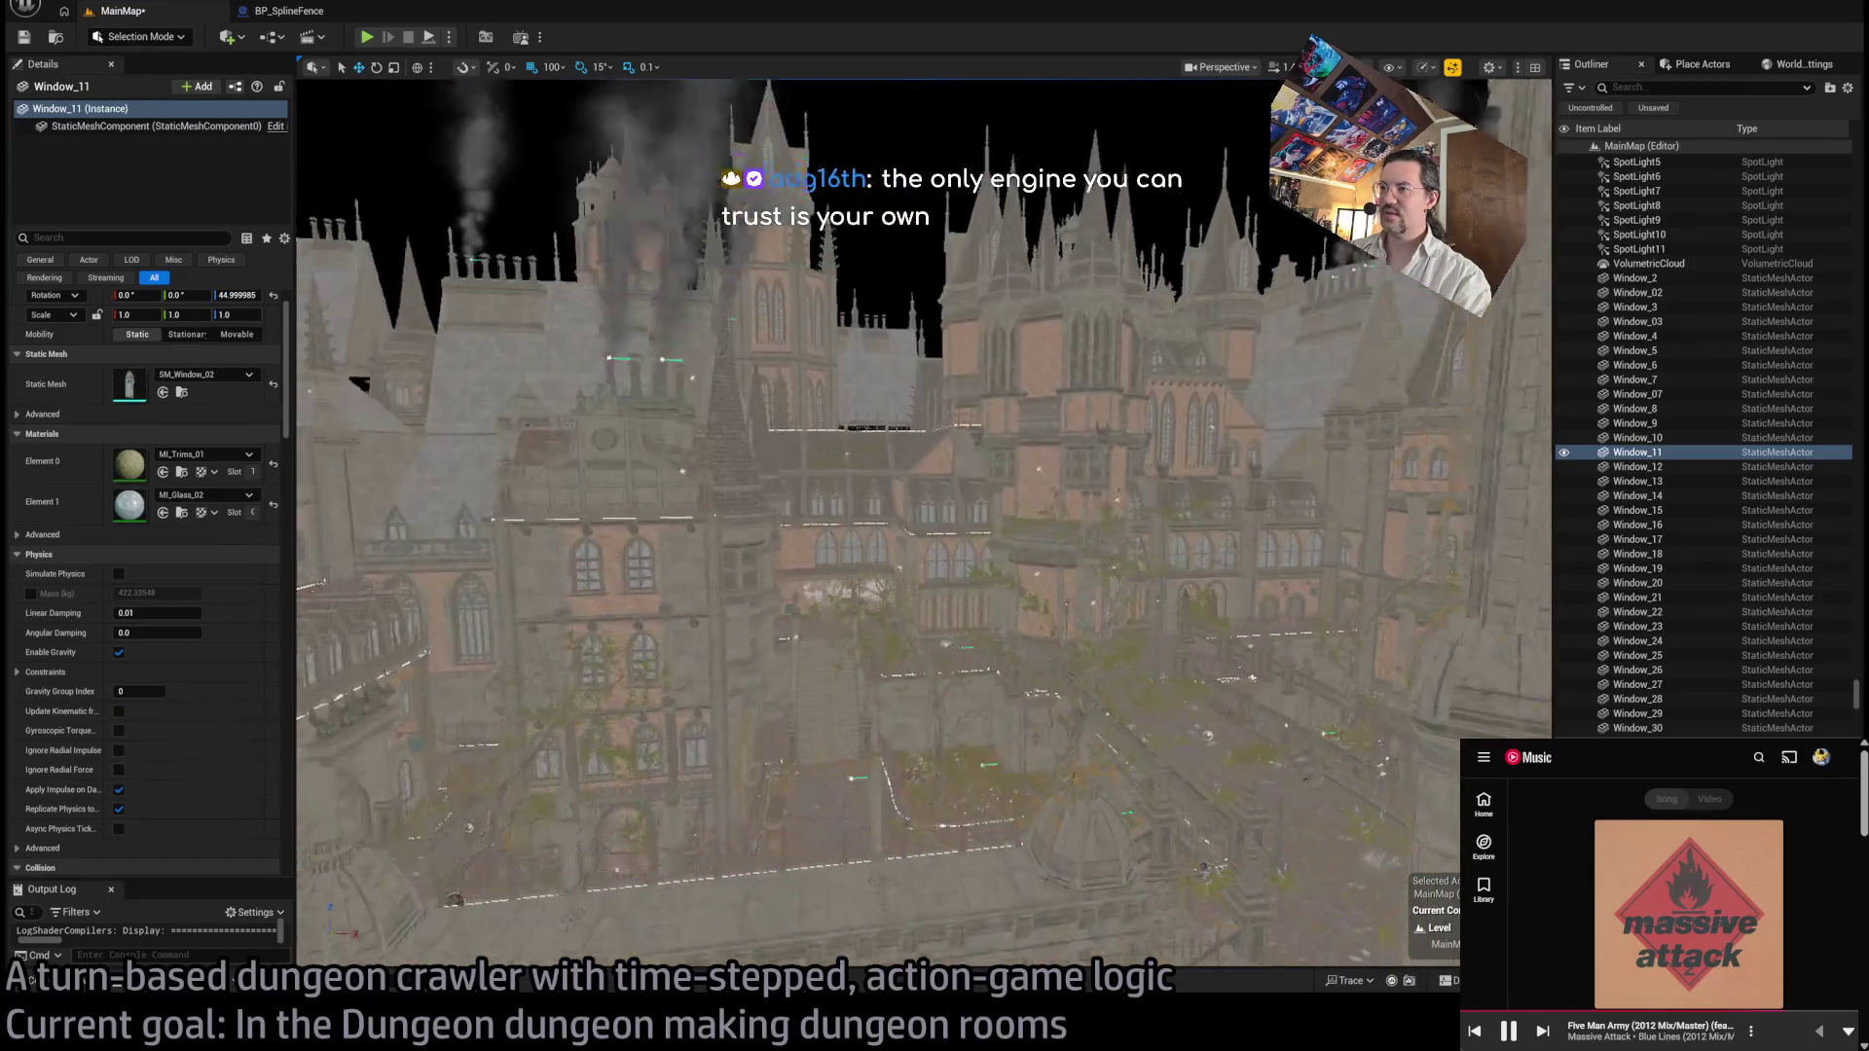
scroll(946, 630, up, 1)
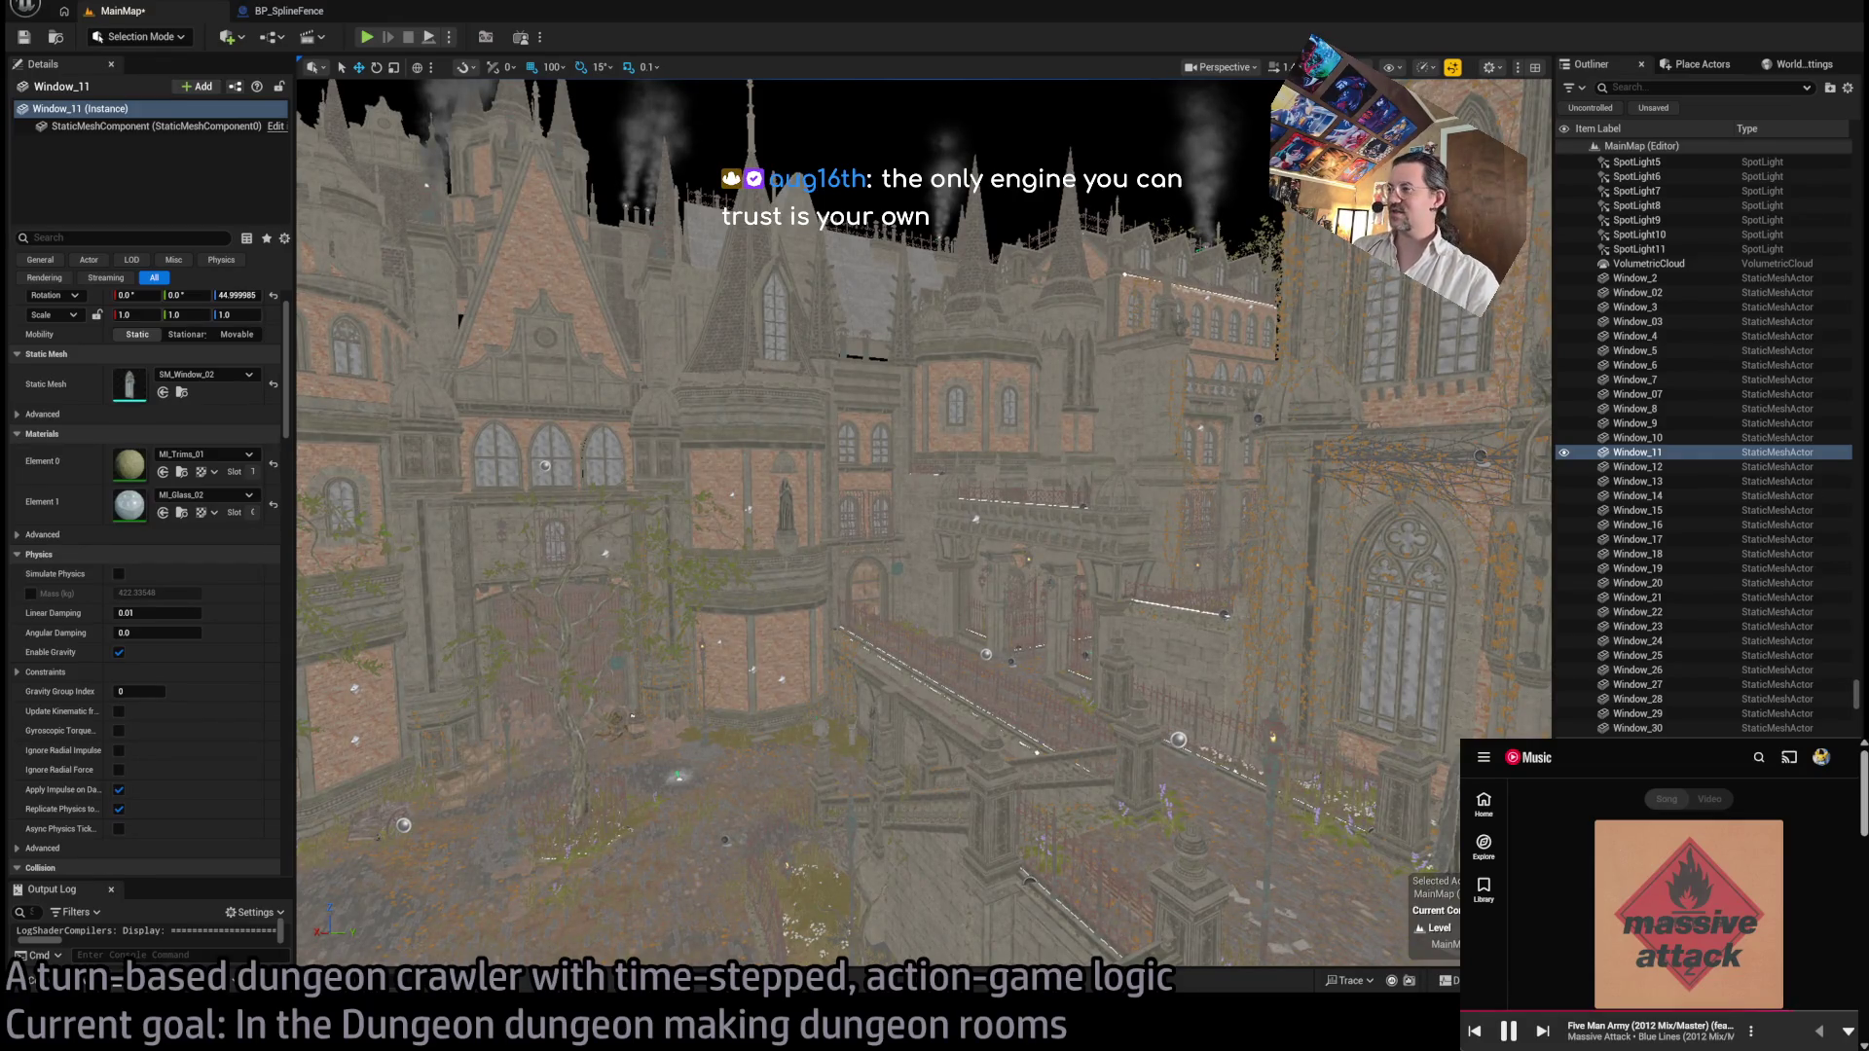
scroll(924, 526, up, 5)
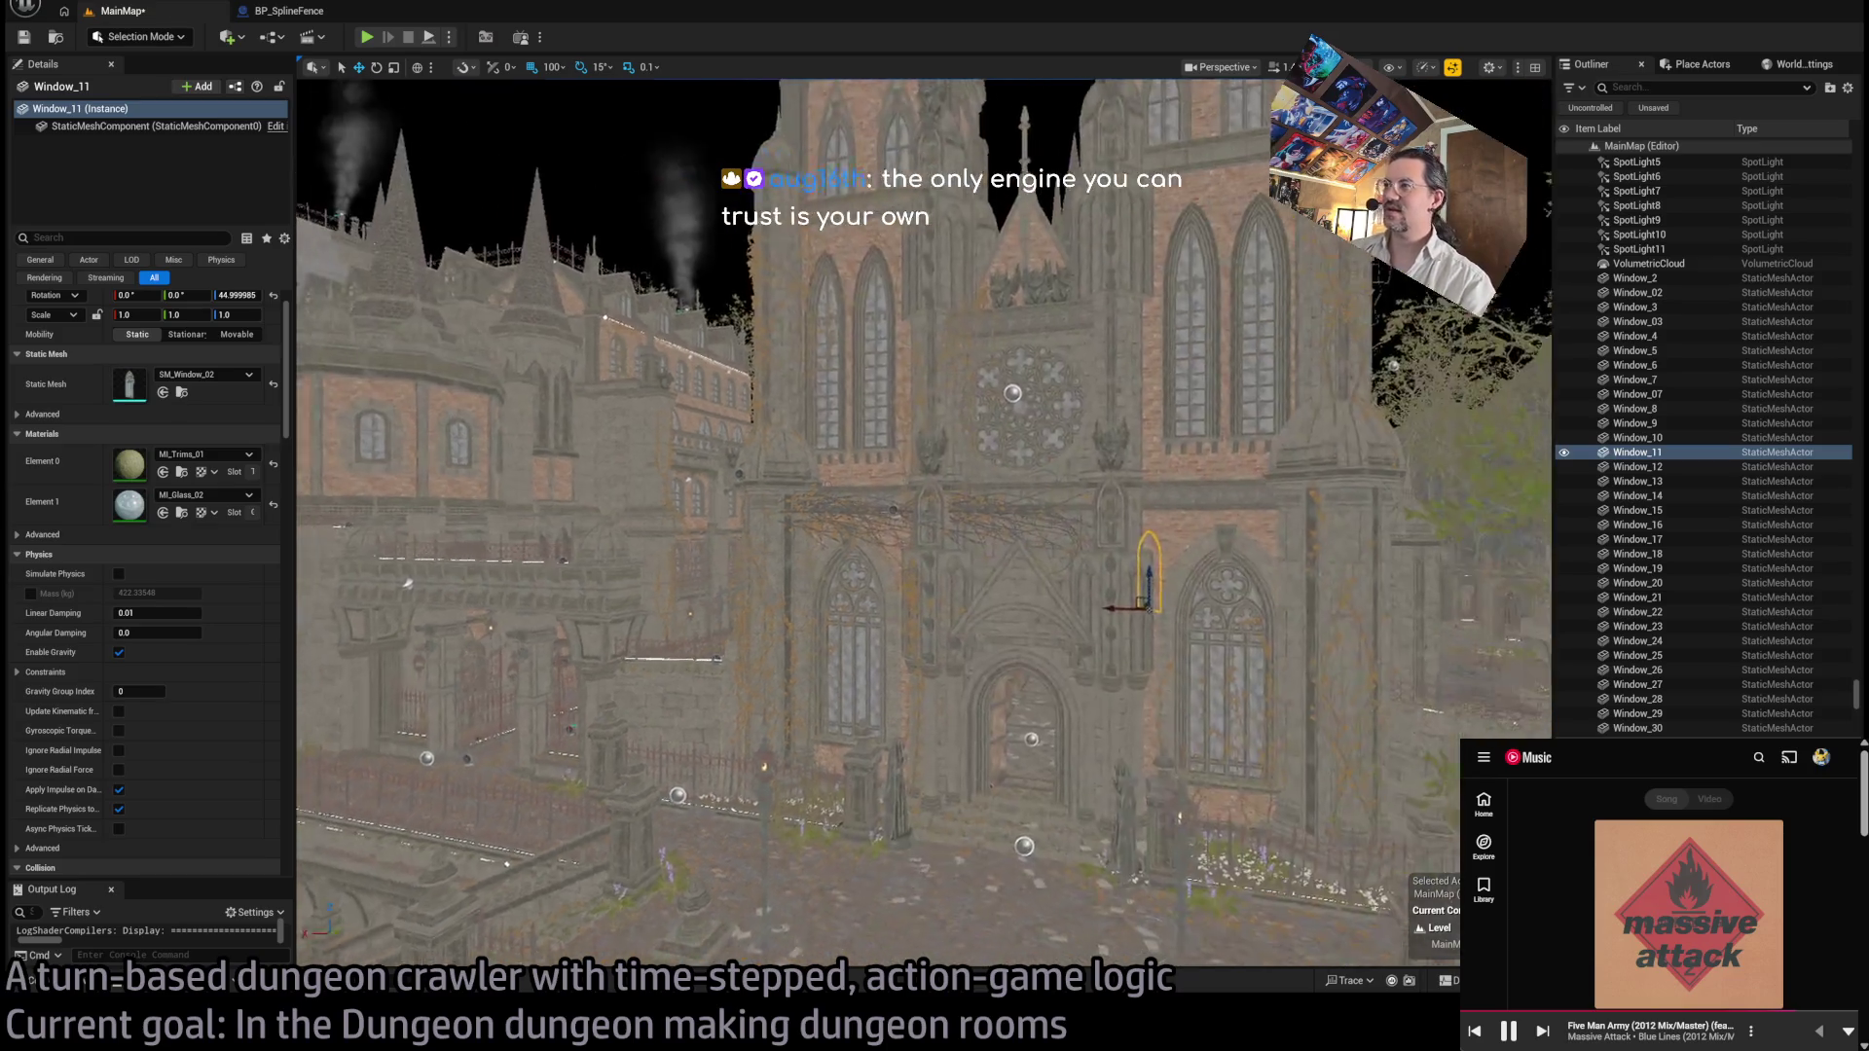
scroll(925, 526, up, 5)
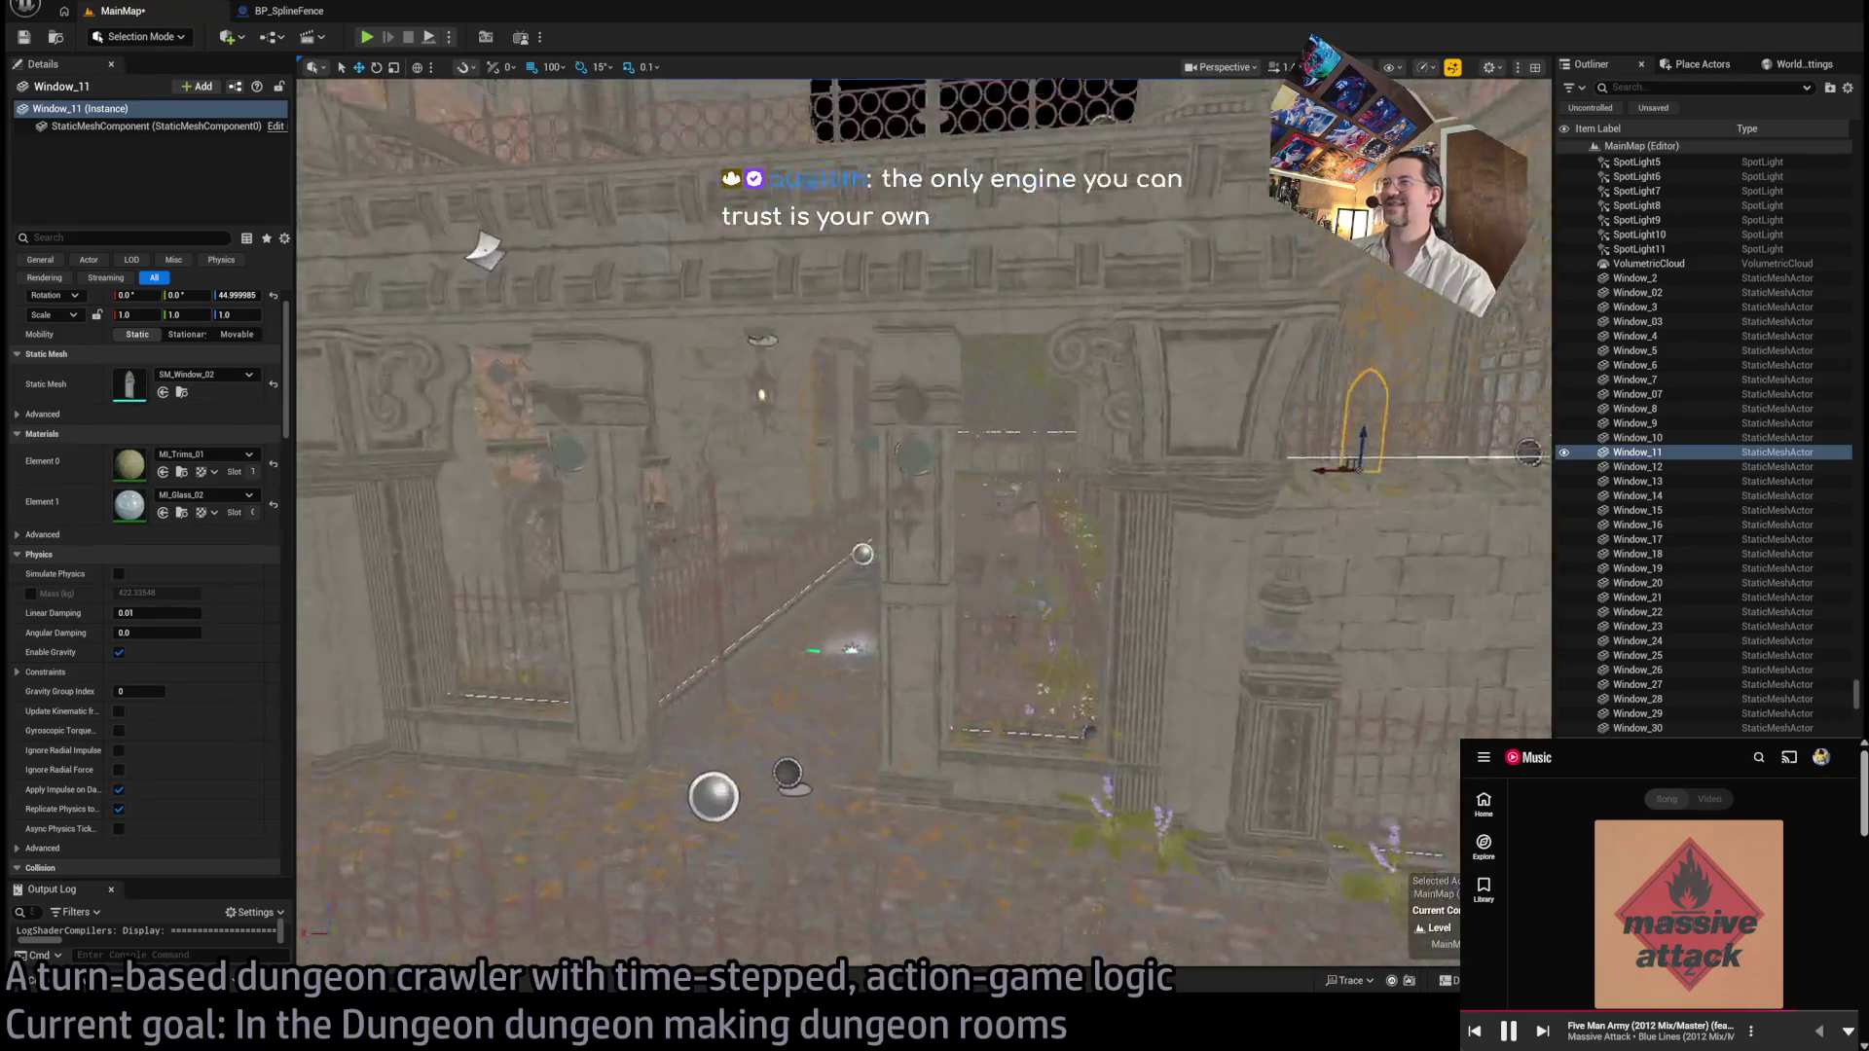
scroll(925, 525, up, 5)
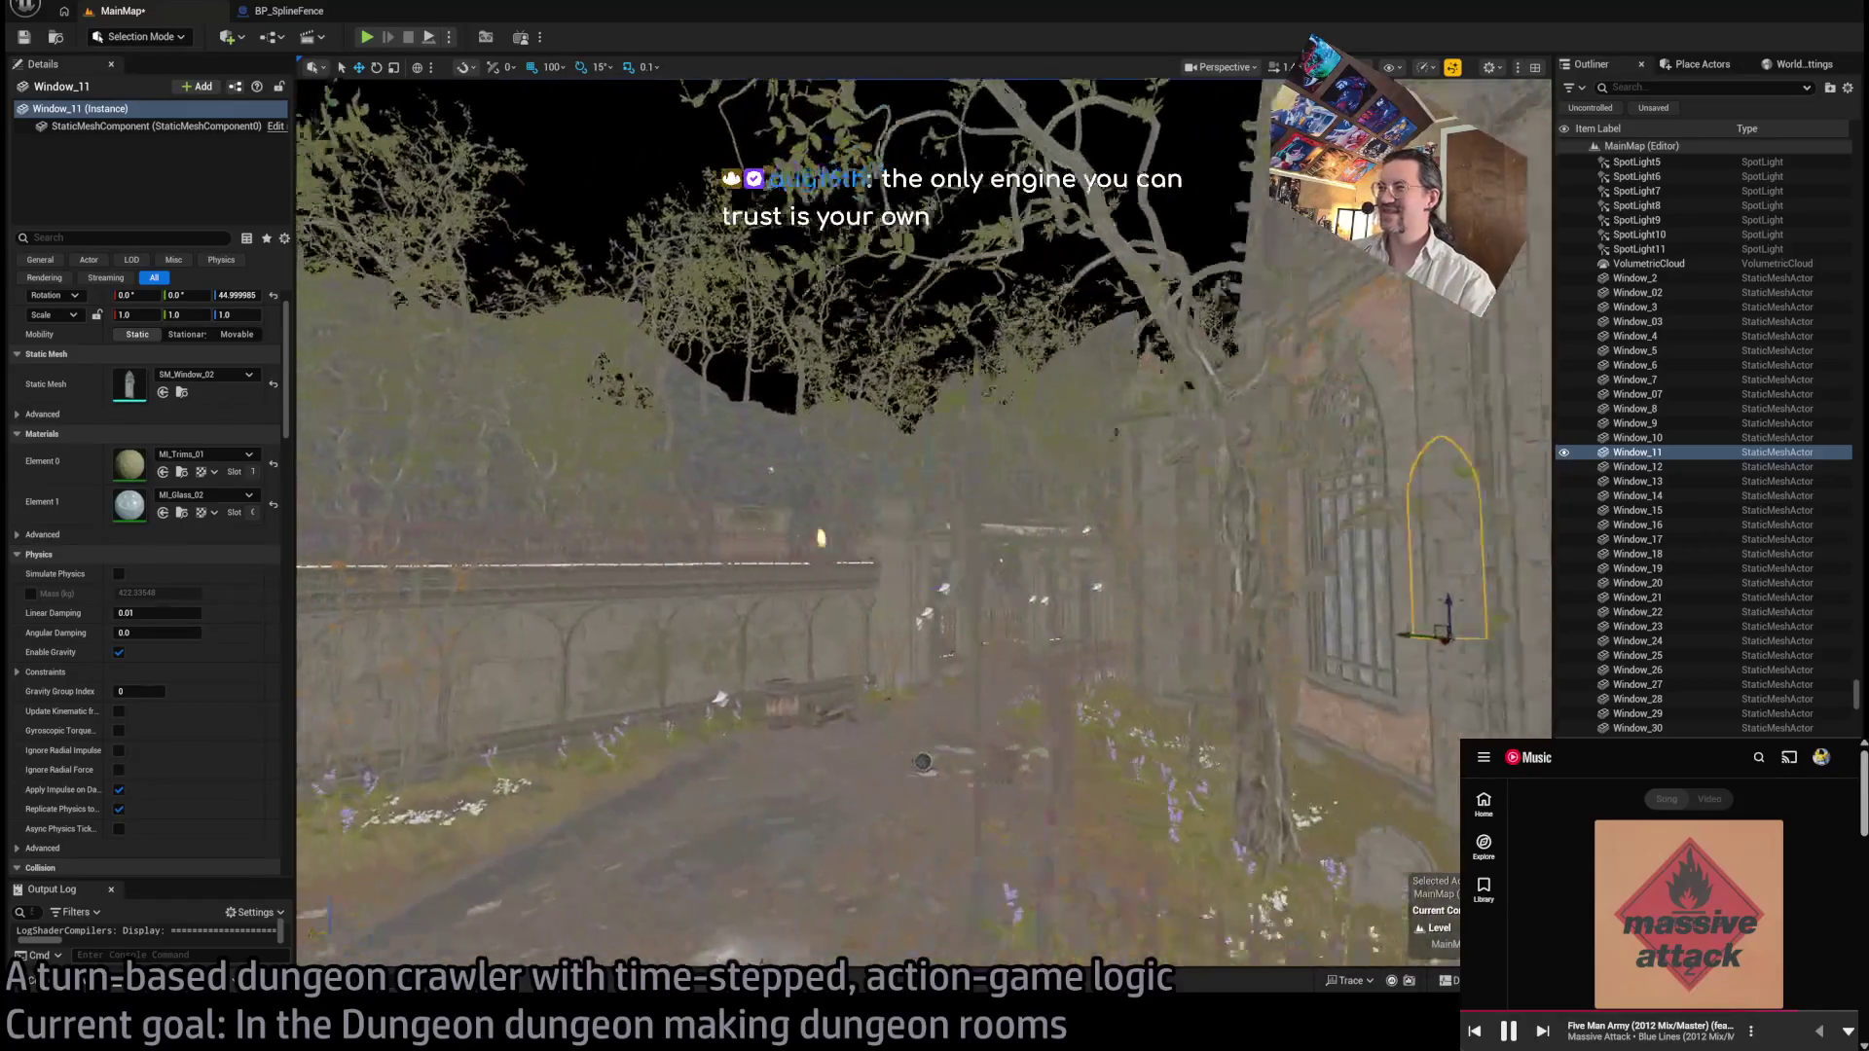
scroll(924, 525, up, 2)
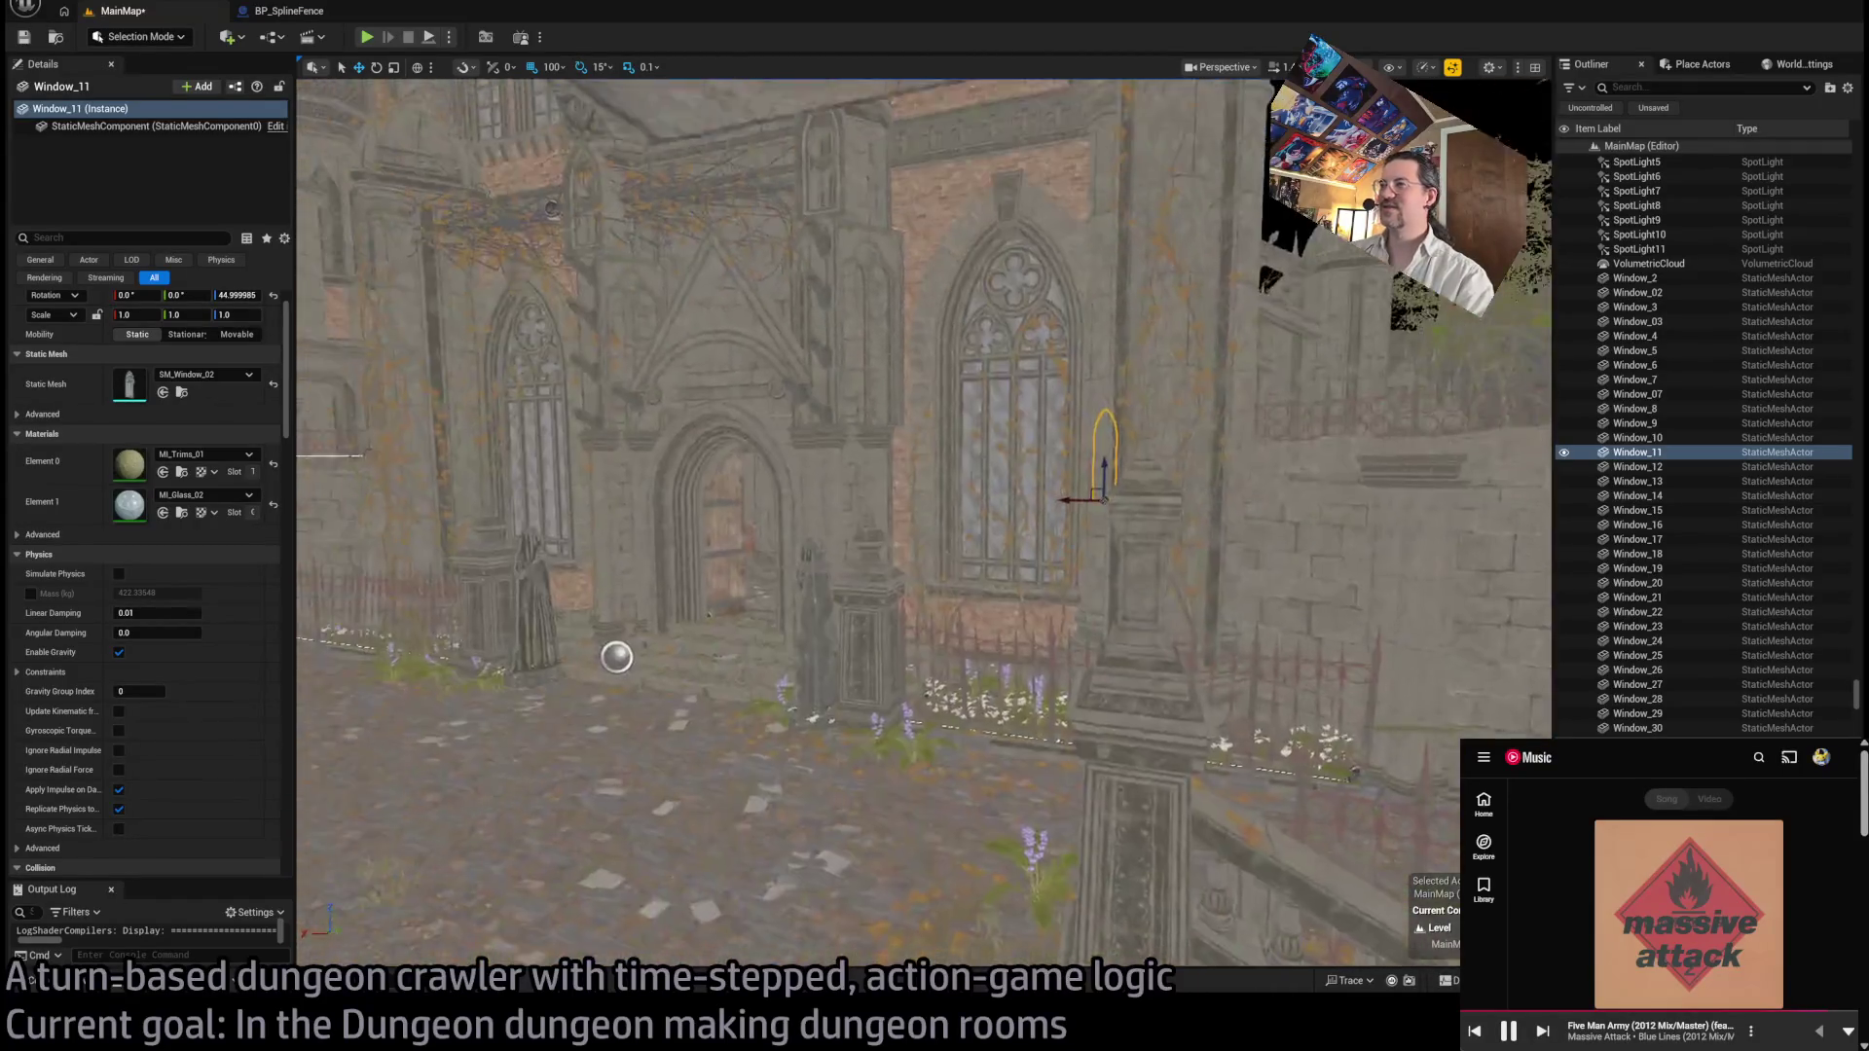
click(740, 501)
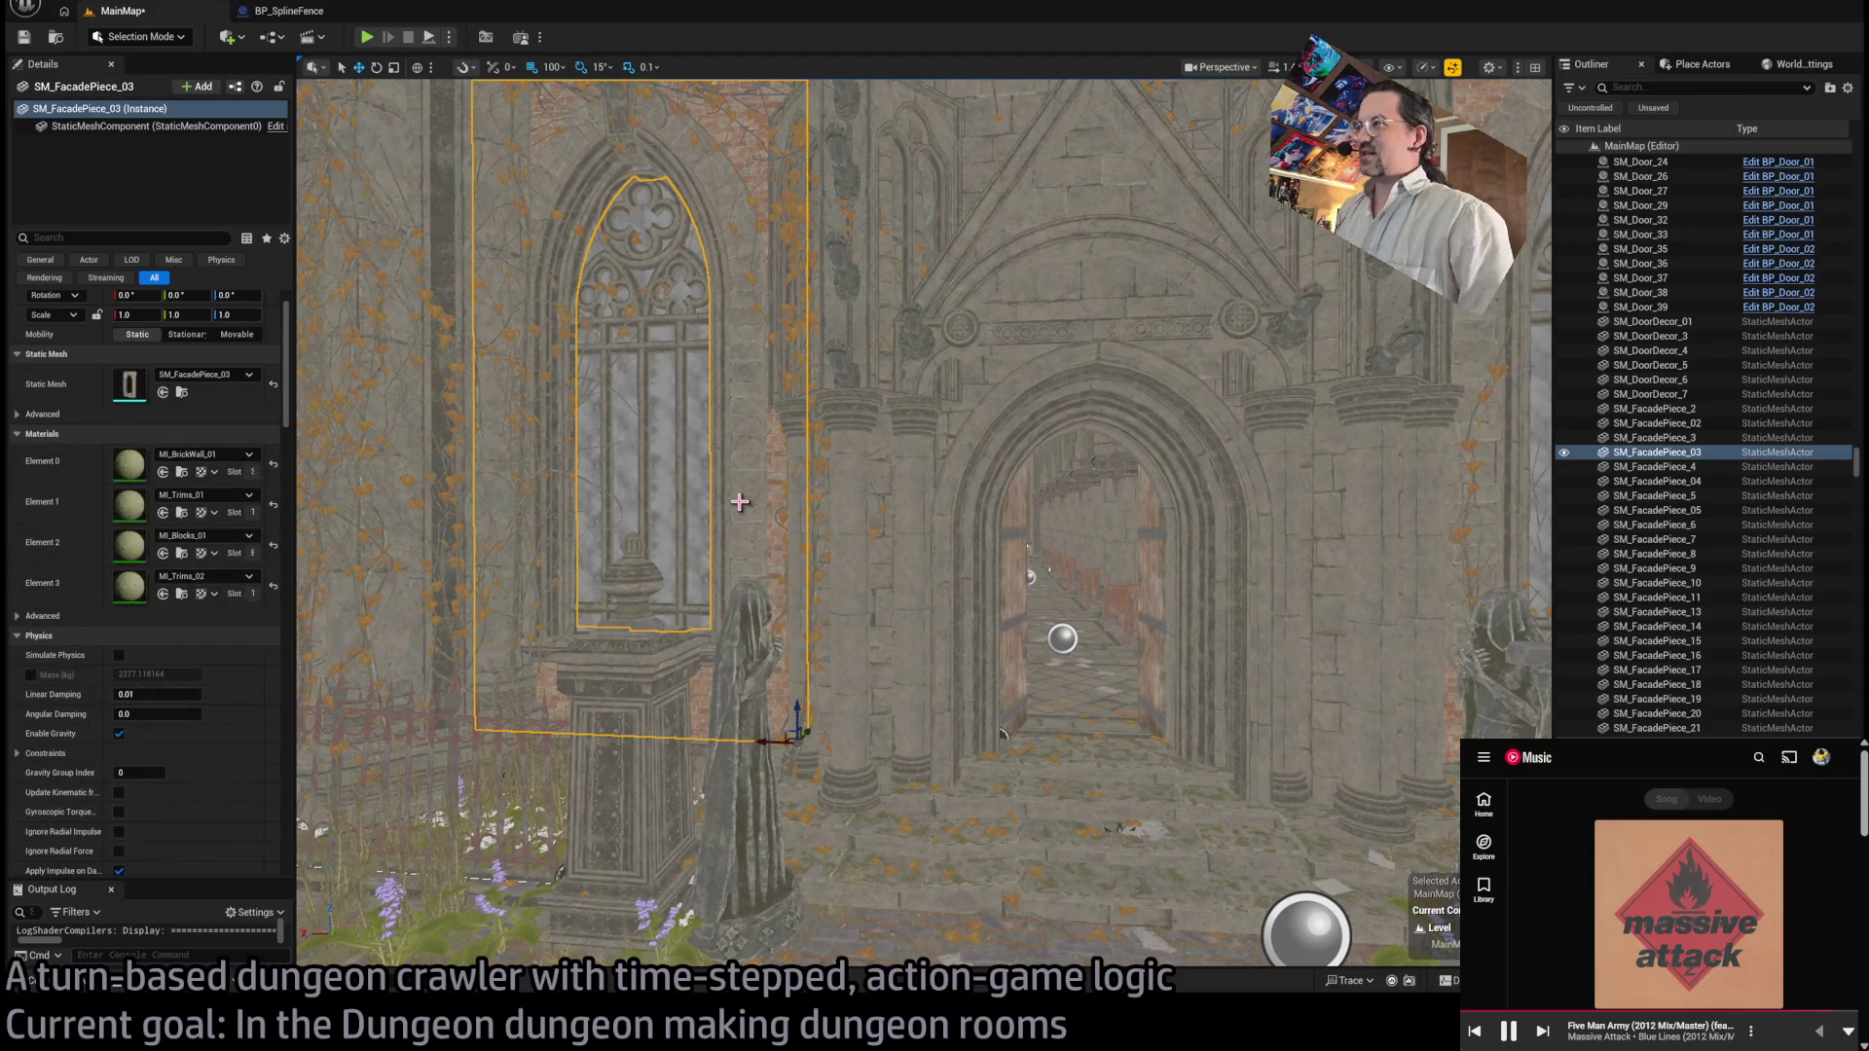
click(718, 497)
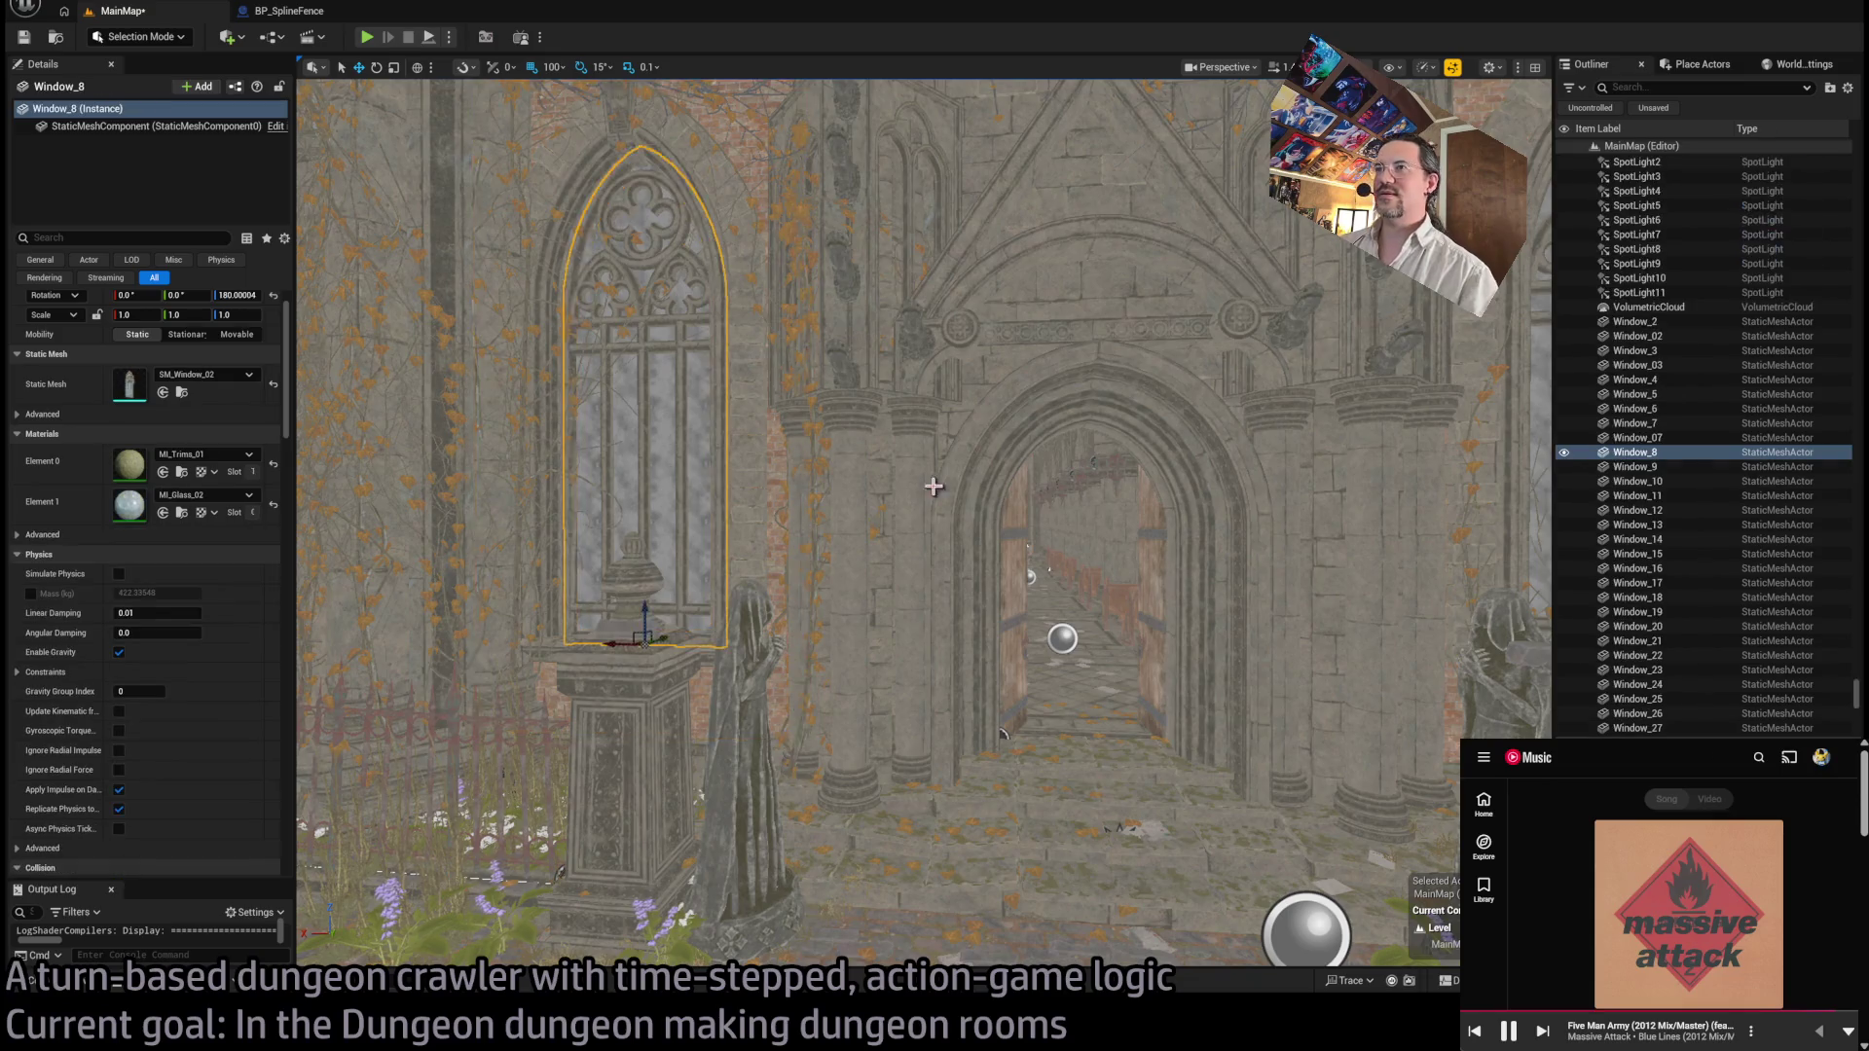
scroll(913, 345, down, 5)
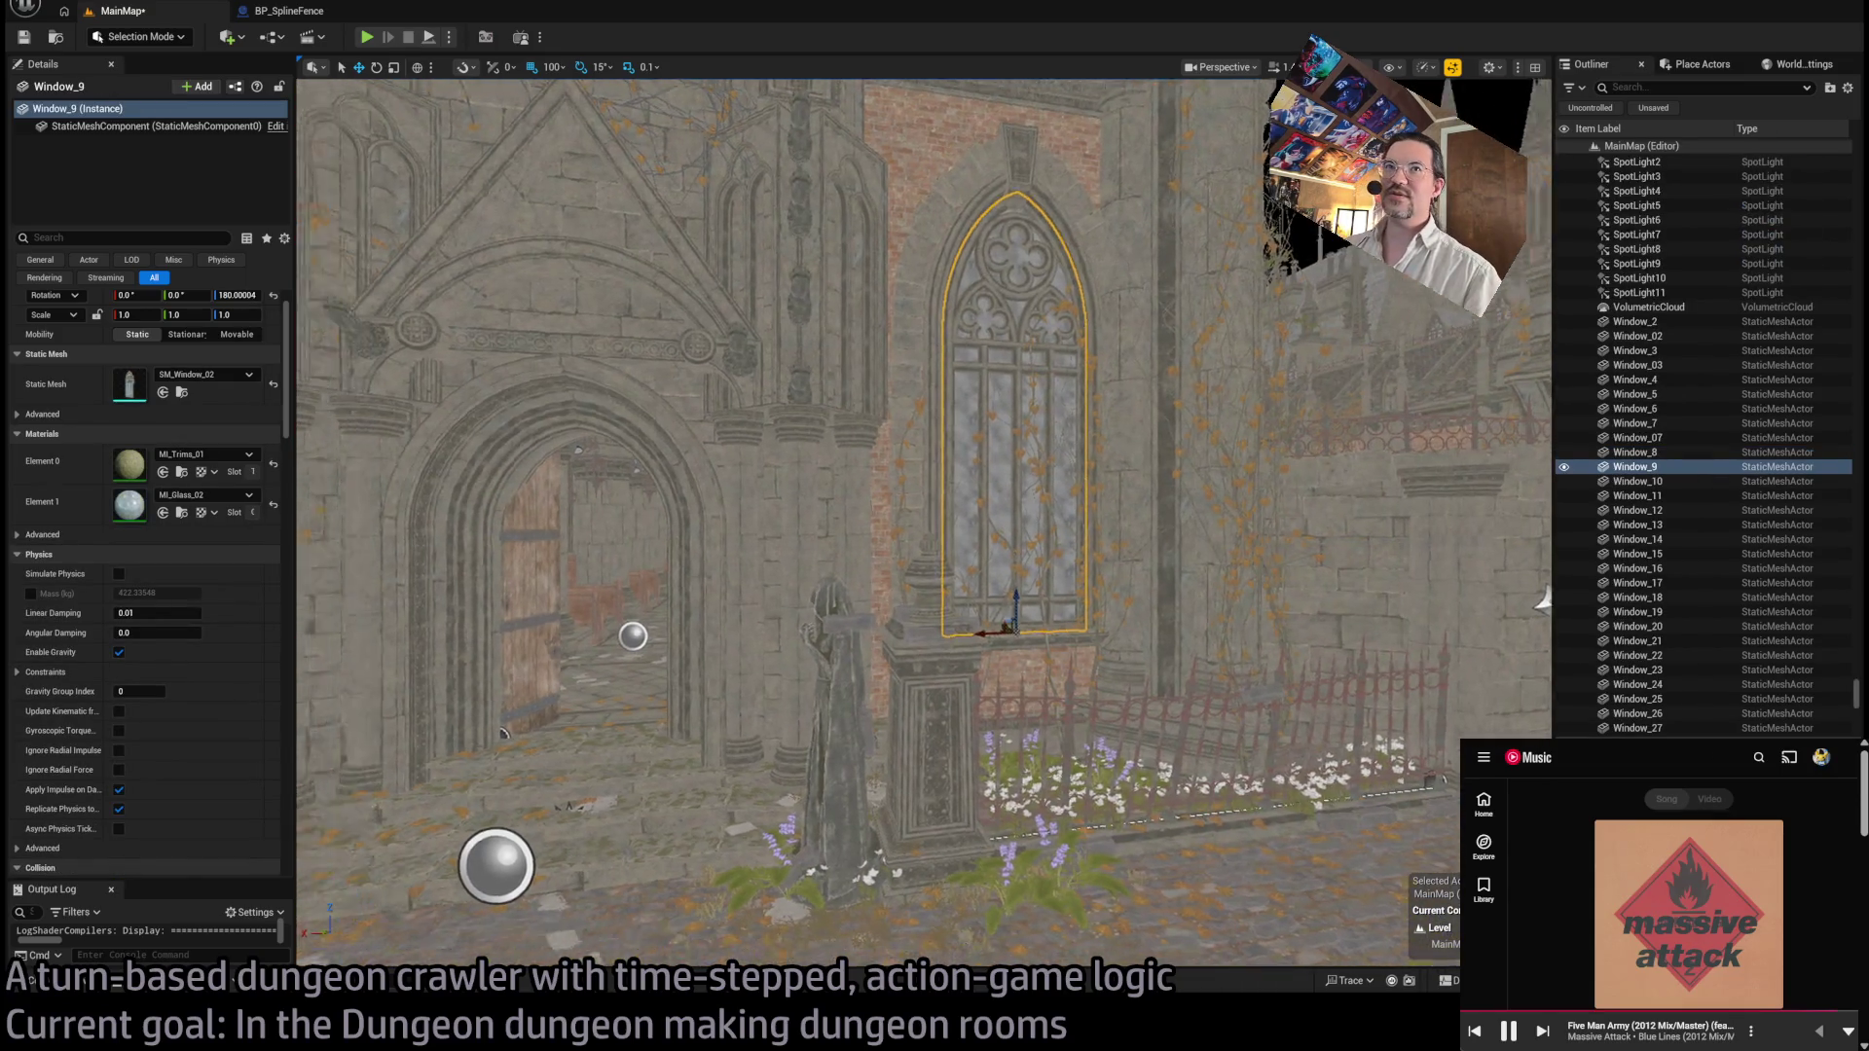
scroll(925, 525, down, 5)
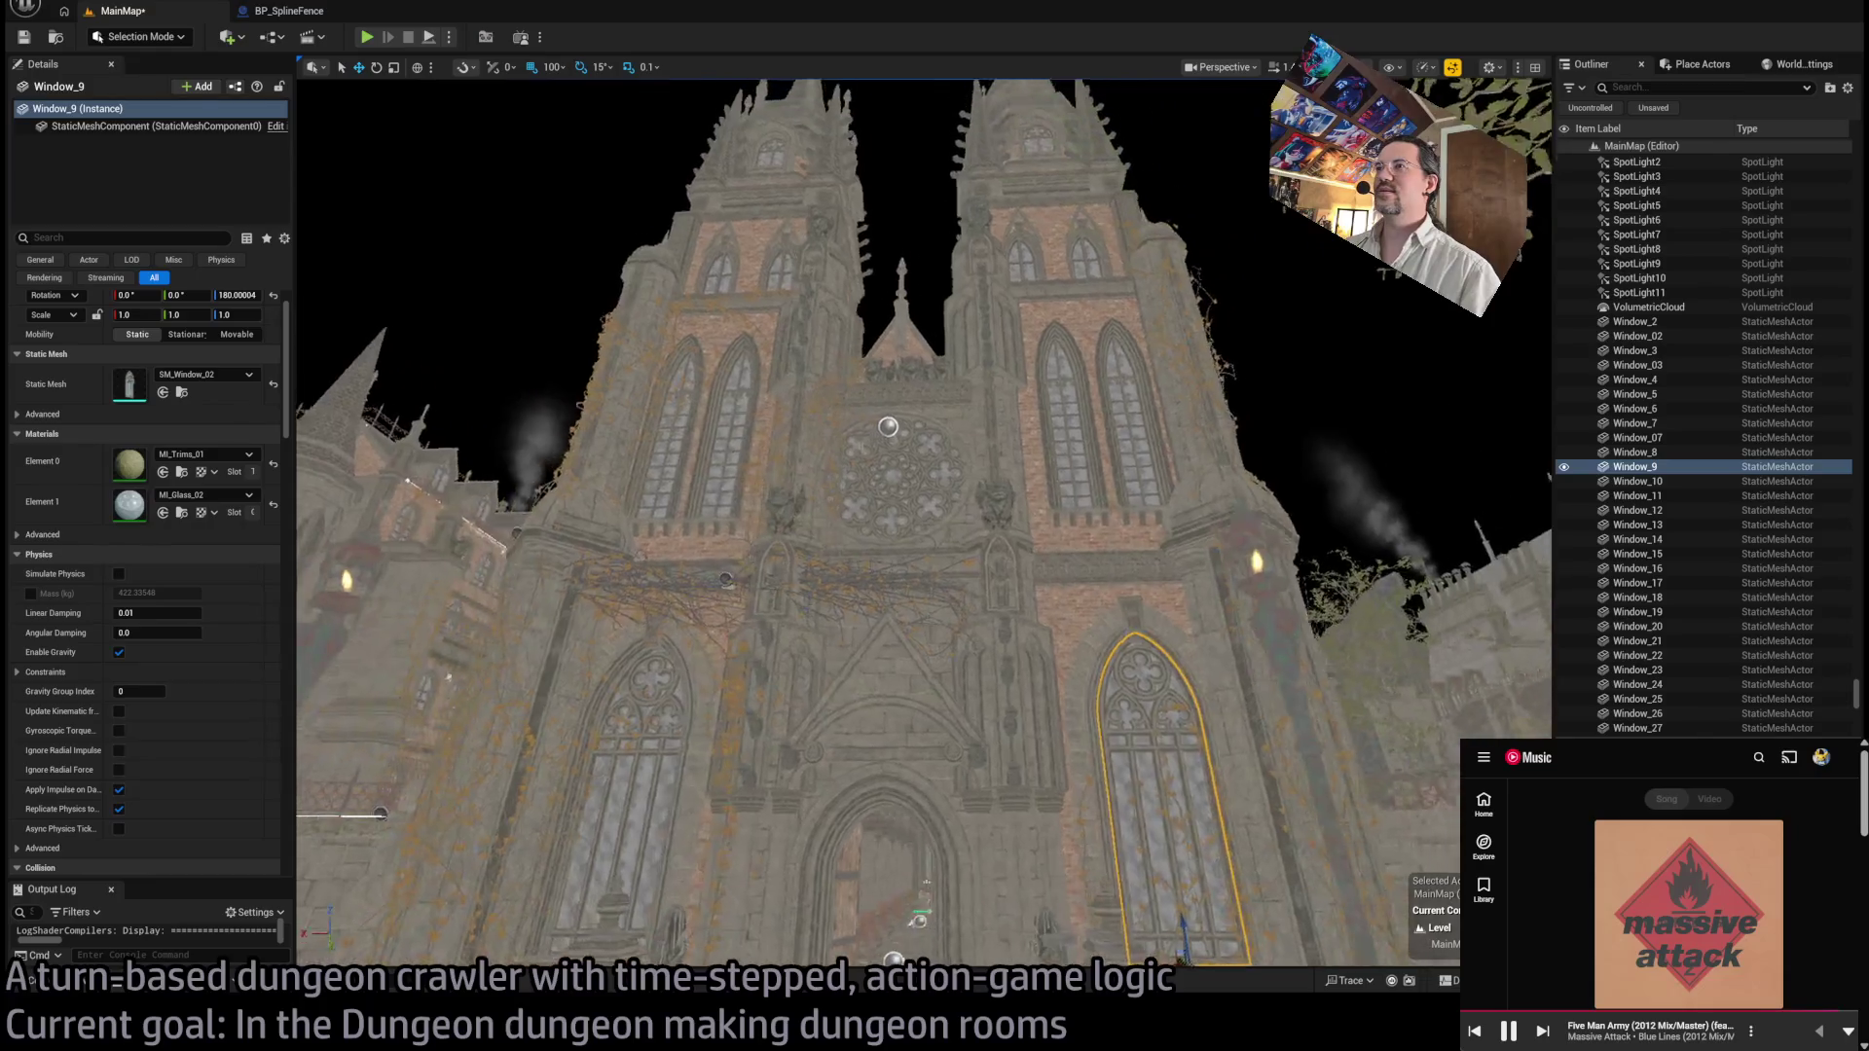
scroll(925, 525, down, 2)
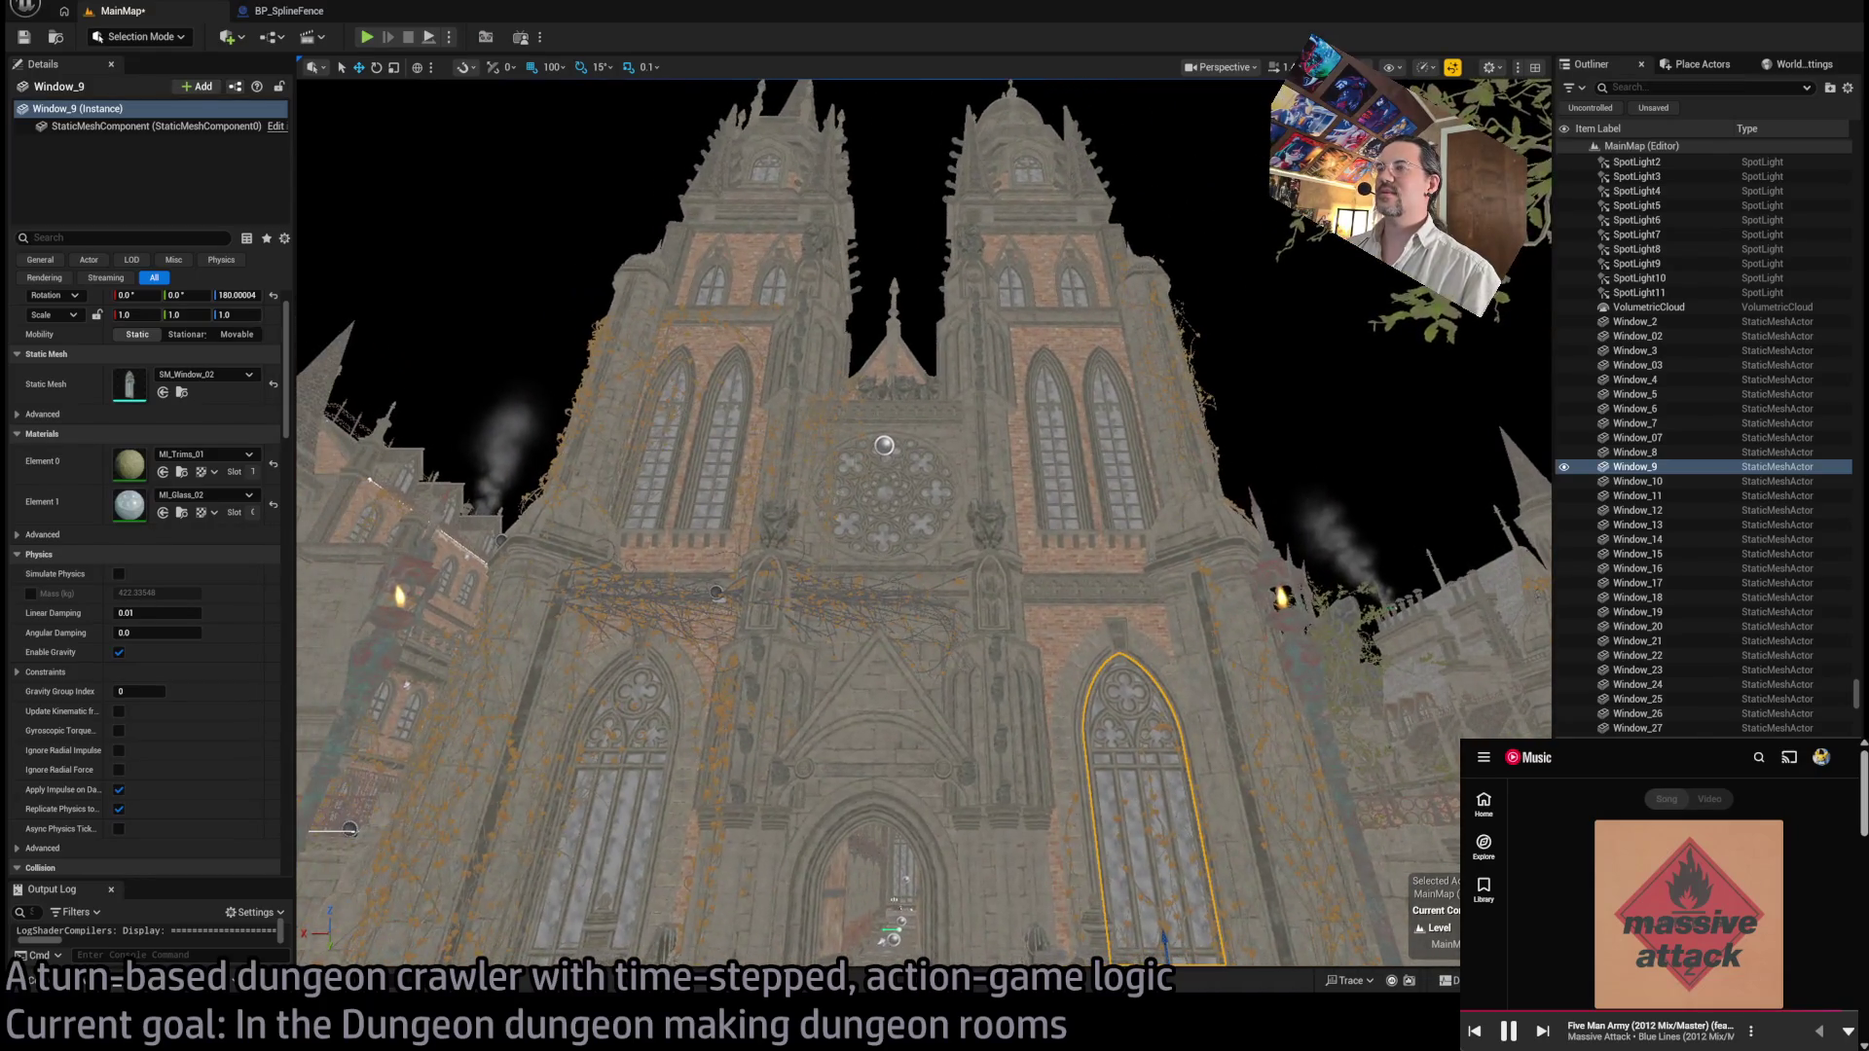
scroll(669, 296, up, 3)
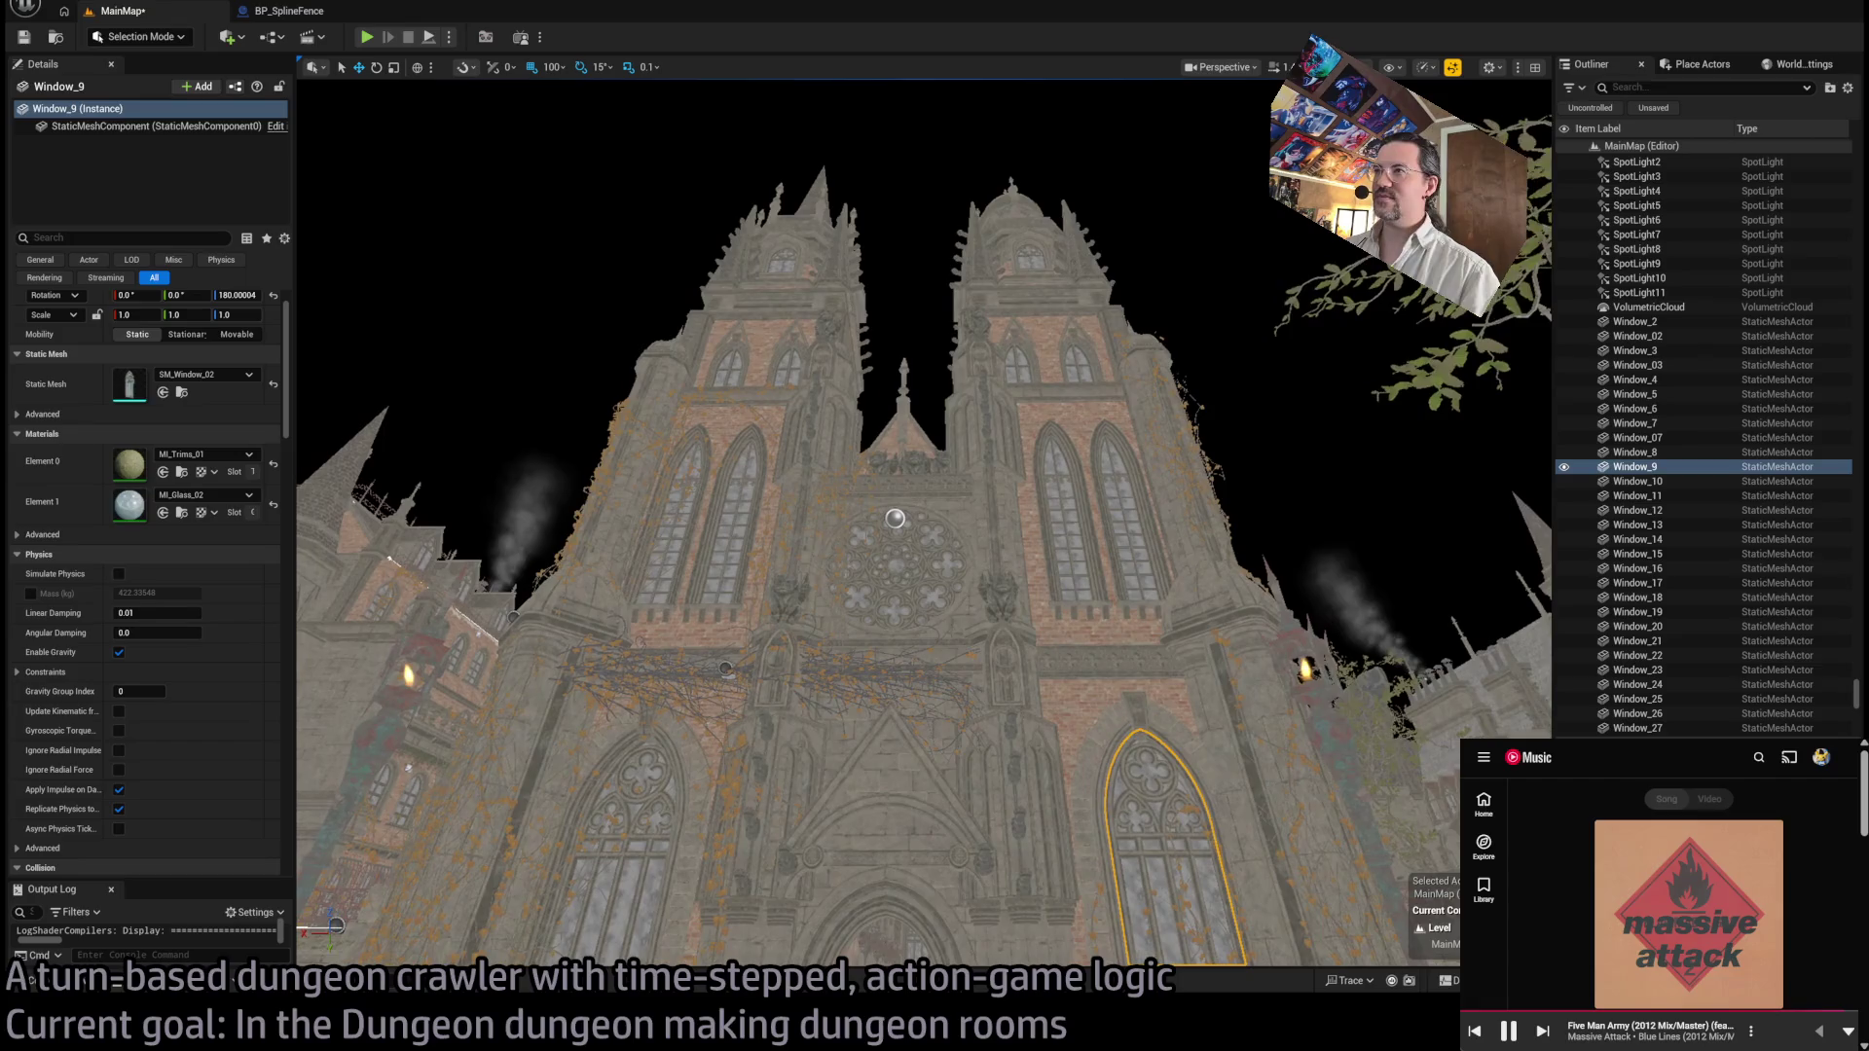
scroll(896, 525, up, 2)
click(825, 194)
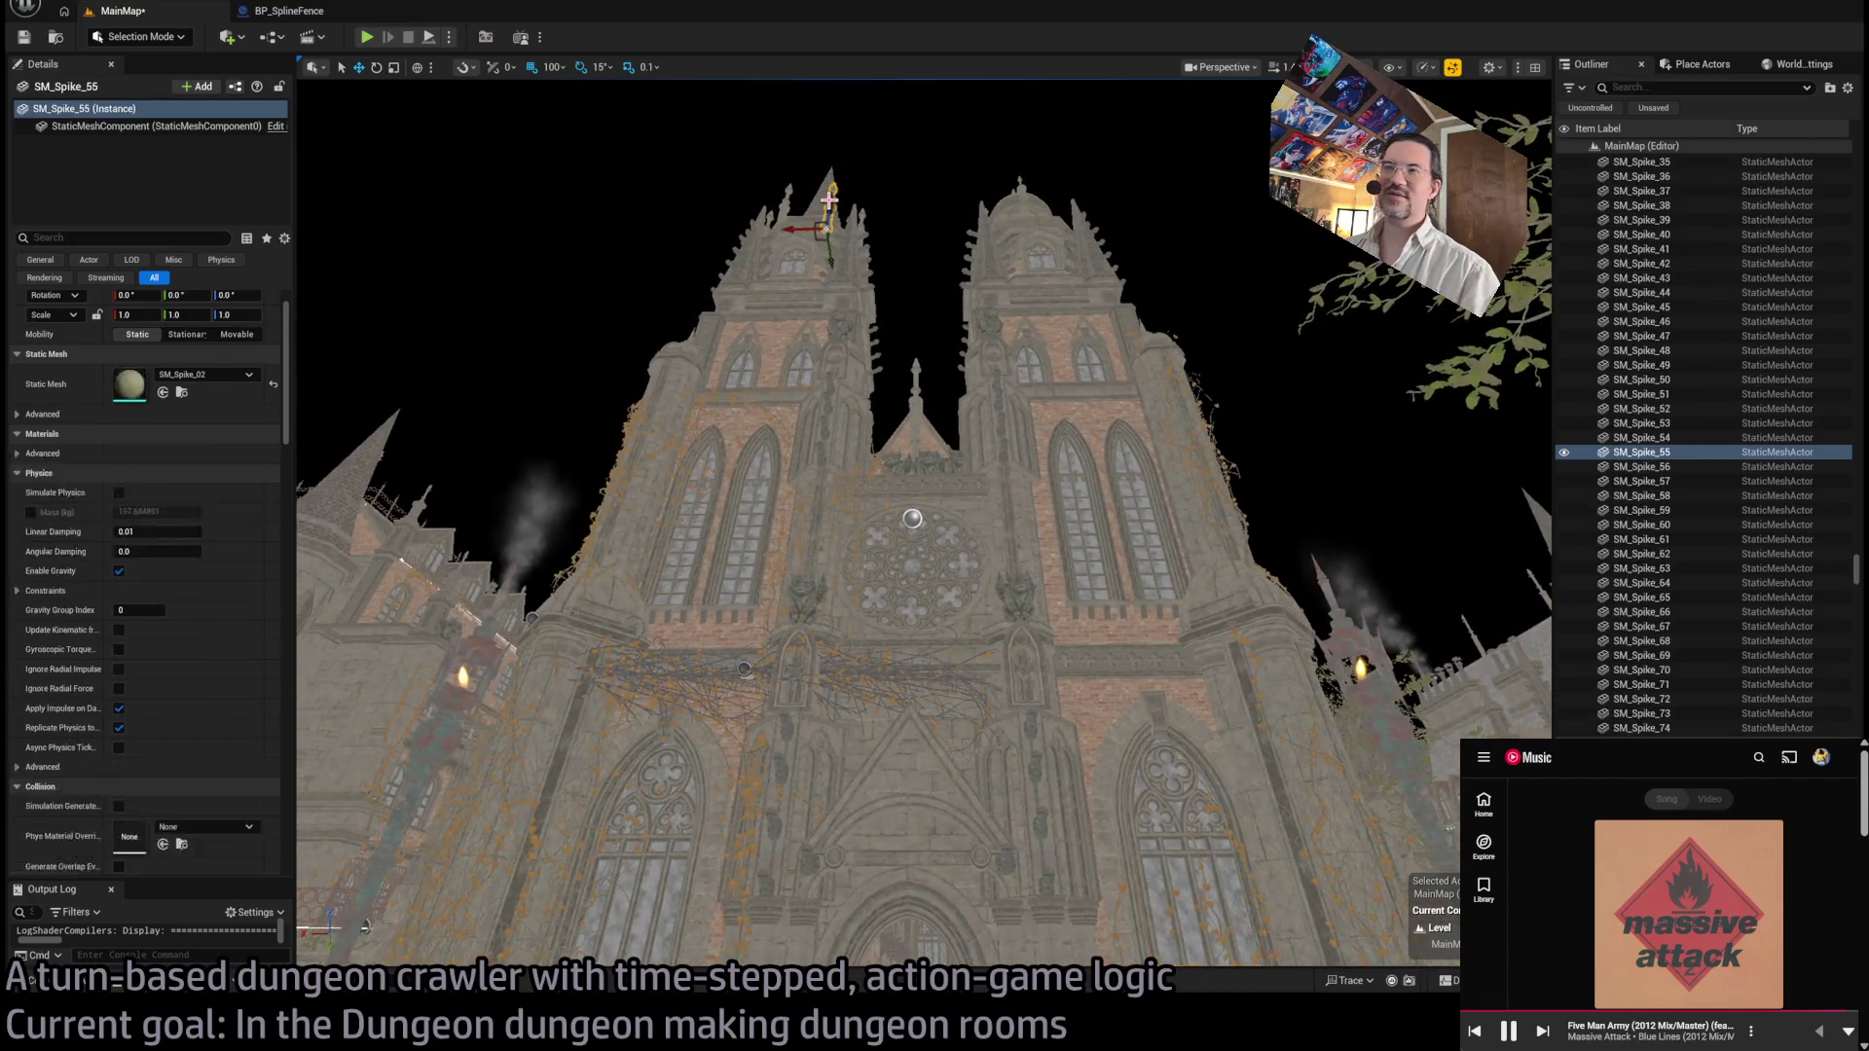
click(1021, 250)
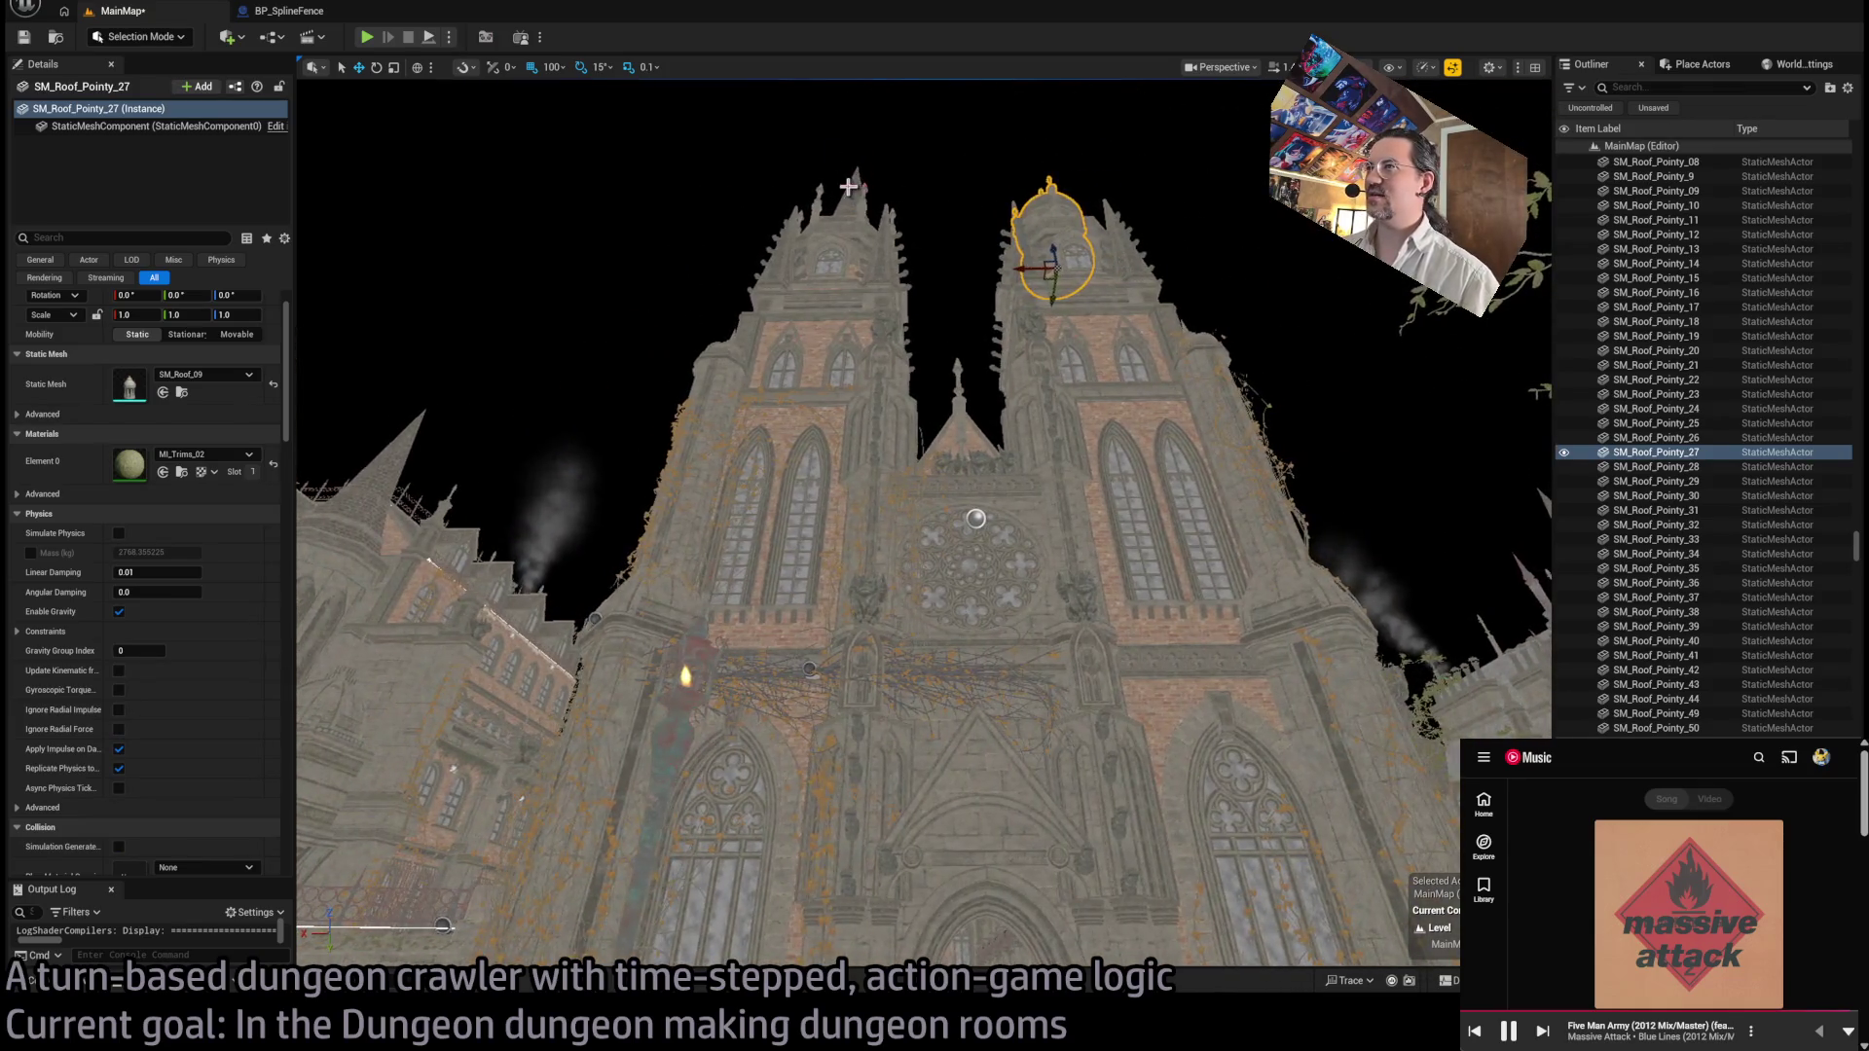
click(847, 248)
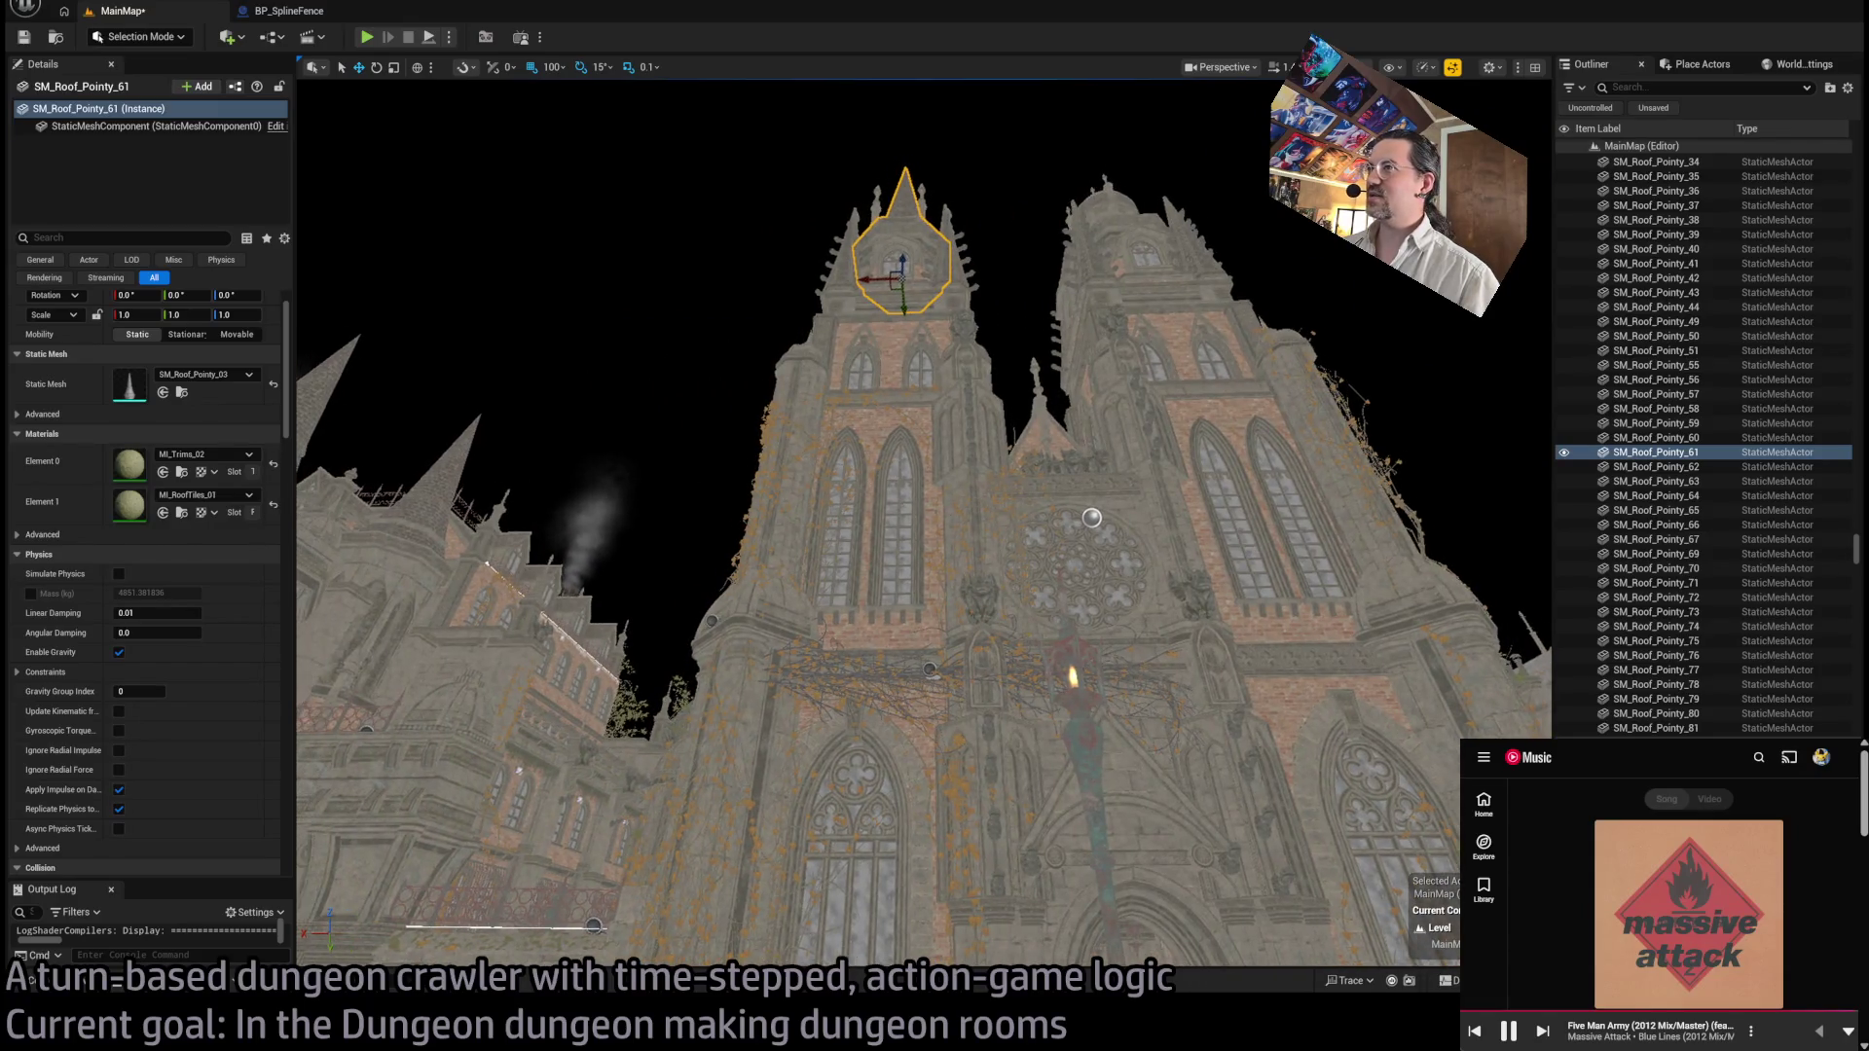
click(952, 249)
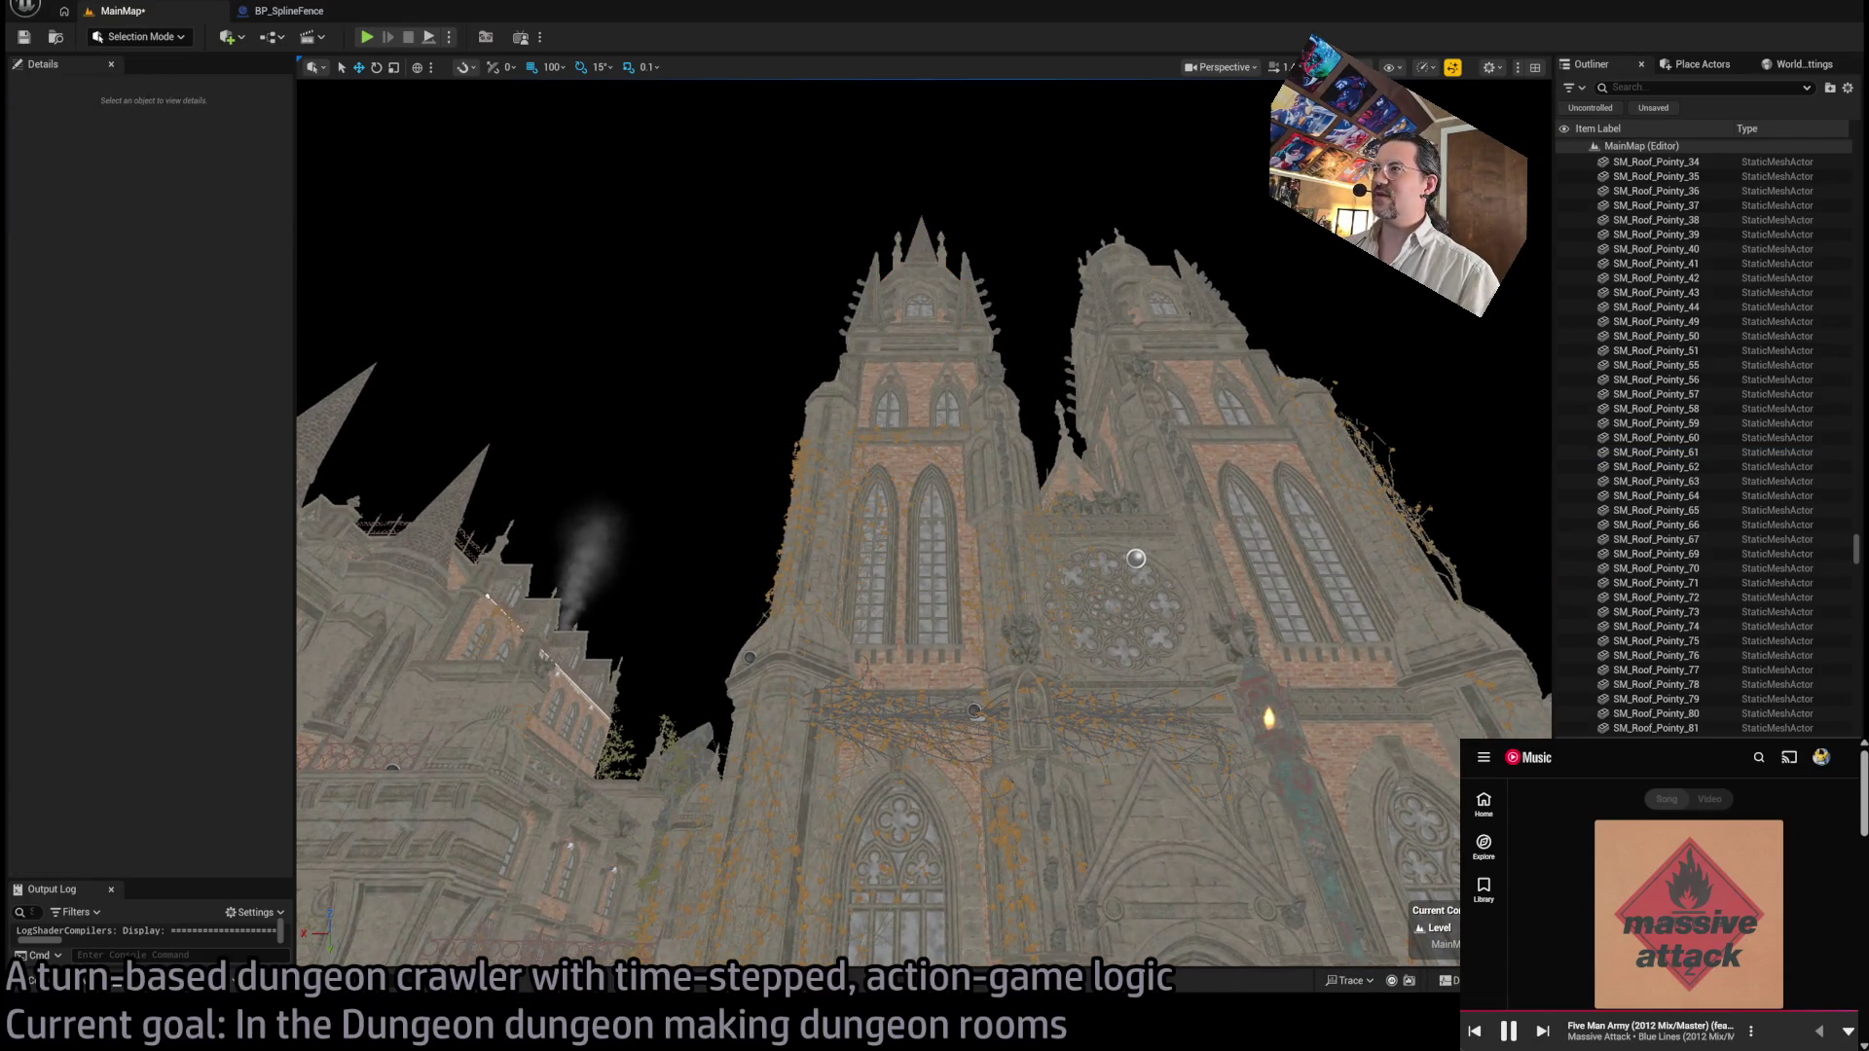
click(1100, 257)
click(1033, 235)
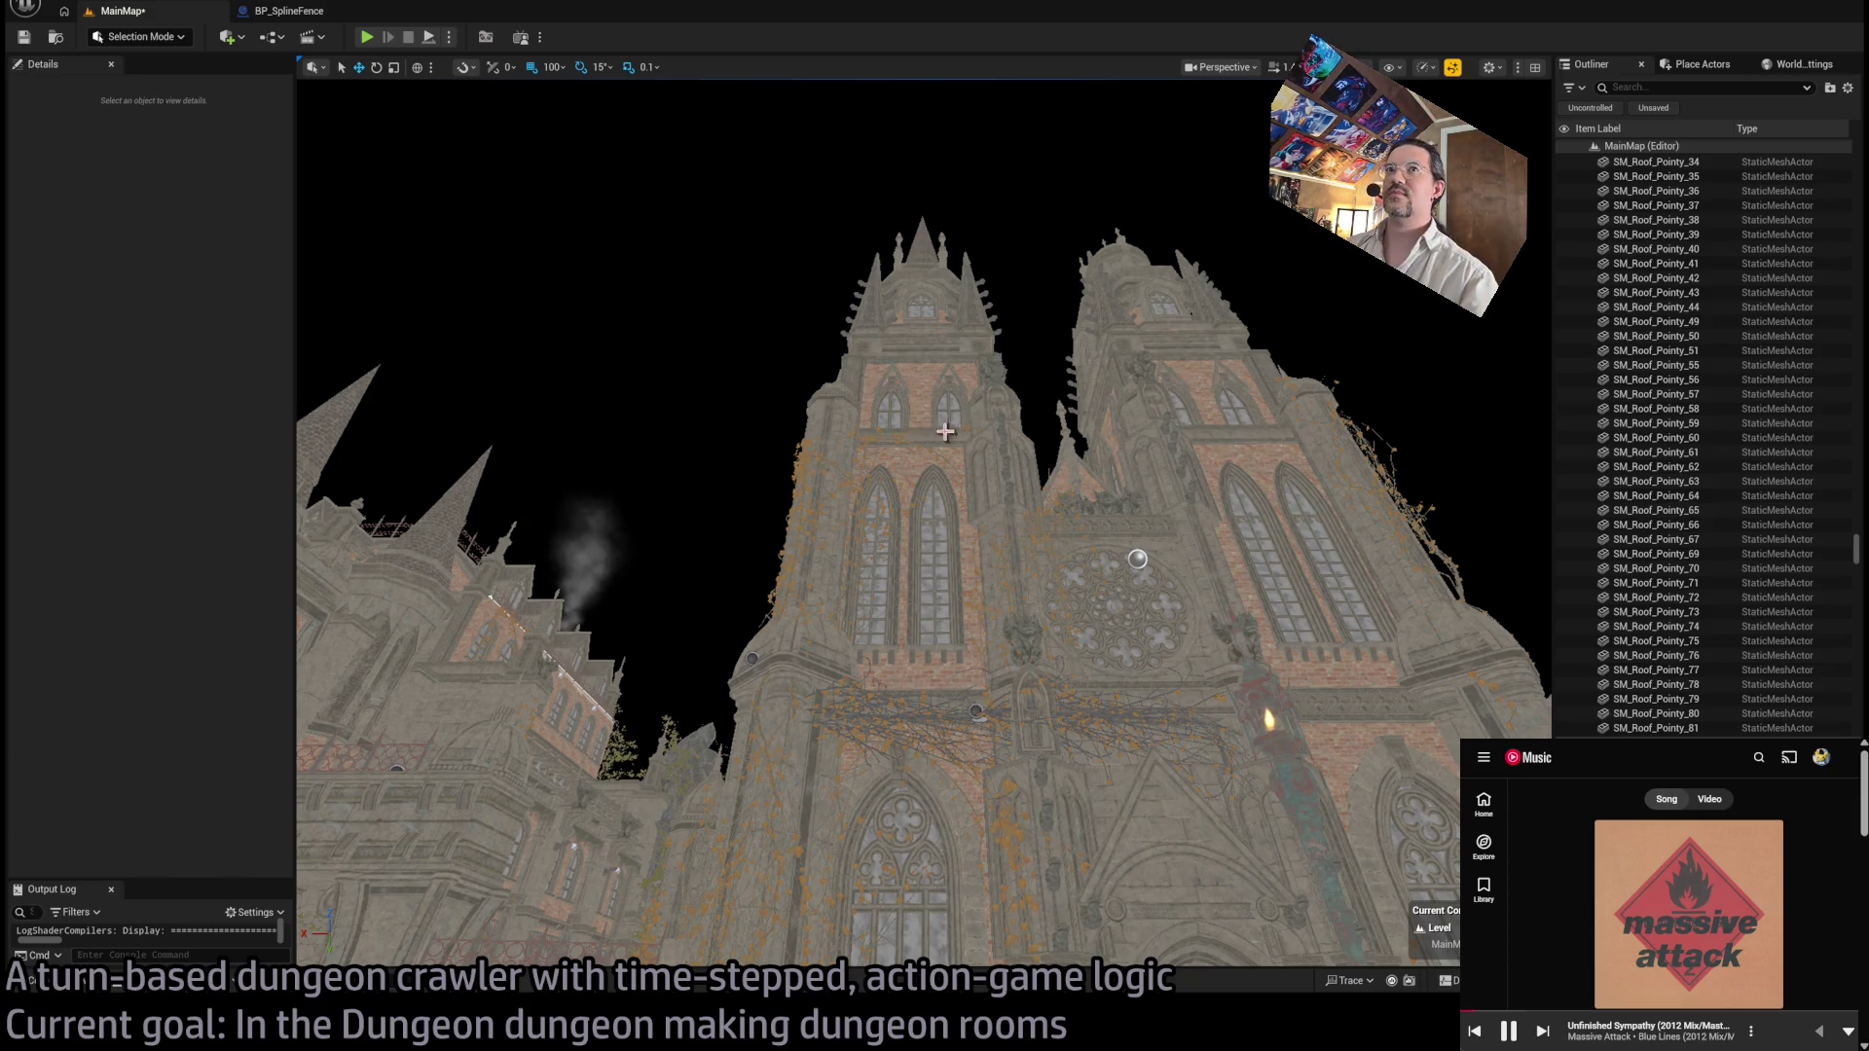
mouse_move(951, 413)
mouse_down()
mouse_move(951, 185)
mouse_move(978, 170)
mouse_move(1017, 199)
mouse_up()
Step: Select the scattered brick pile and move the view closer to the statue and pillar
click(1041, 496)
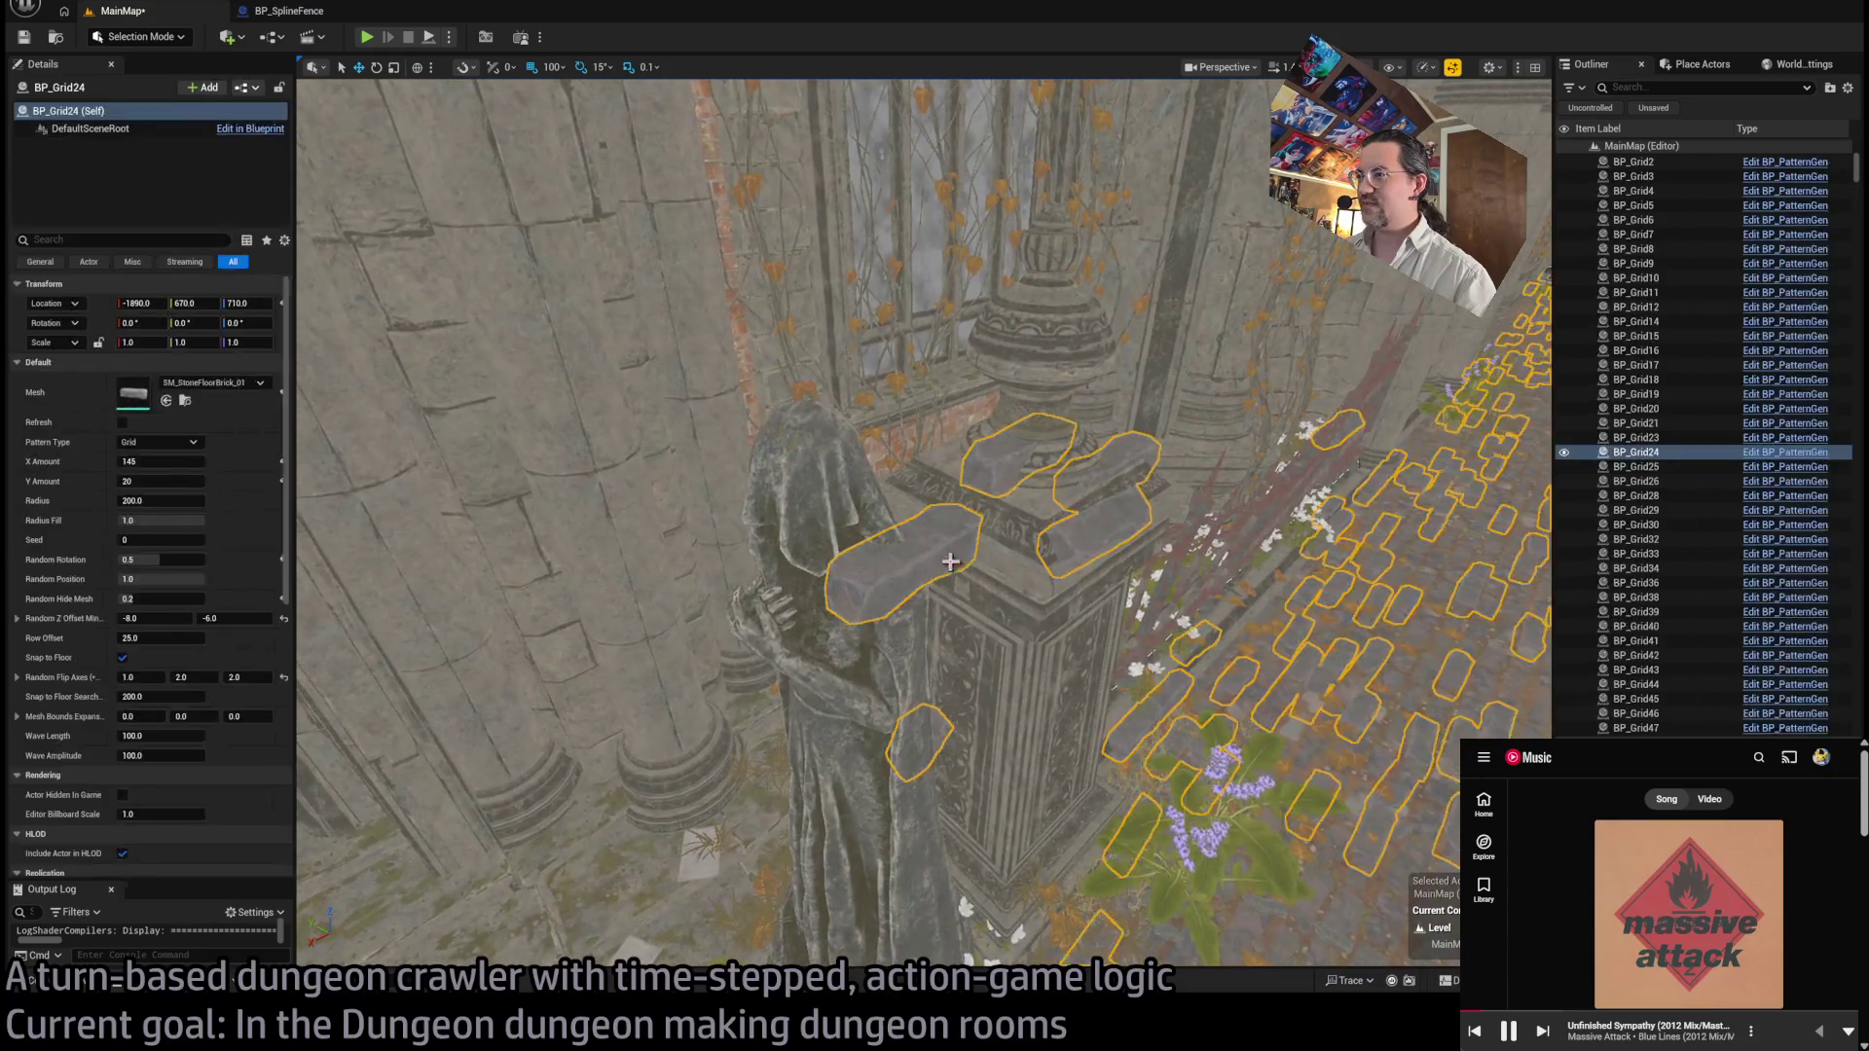
mouse_move(1042, 497)
mouse_down()
mouse_move(1042, 477)
mouse_move(1042, 594)
mouse_up()
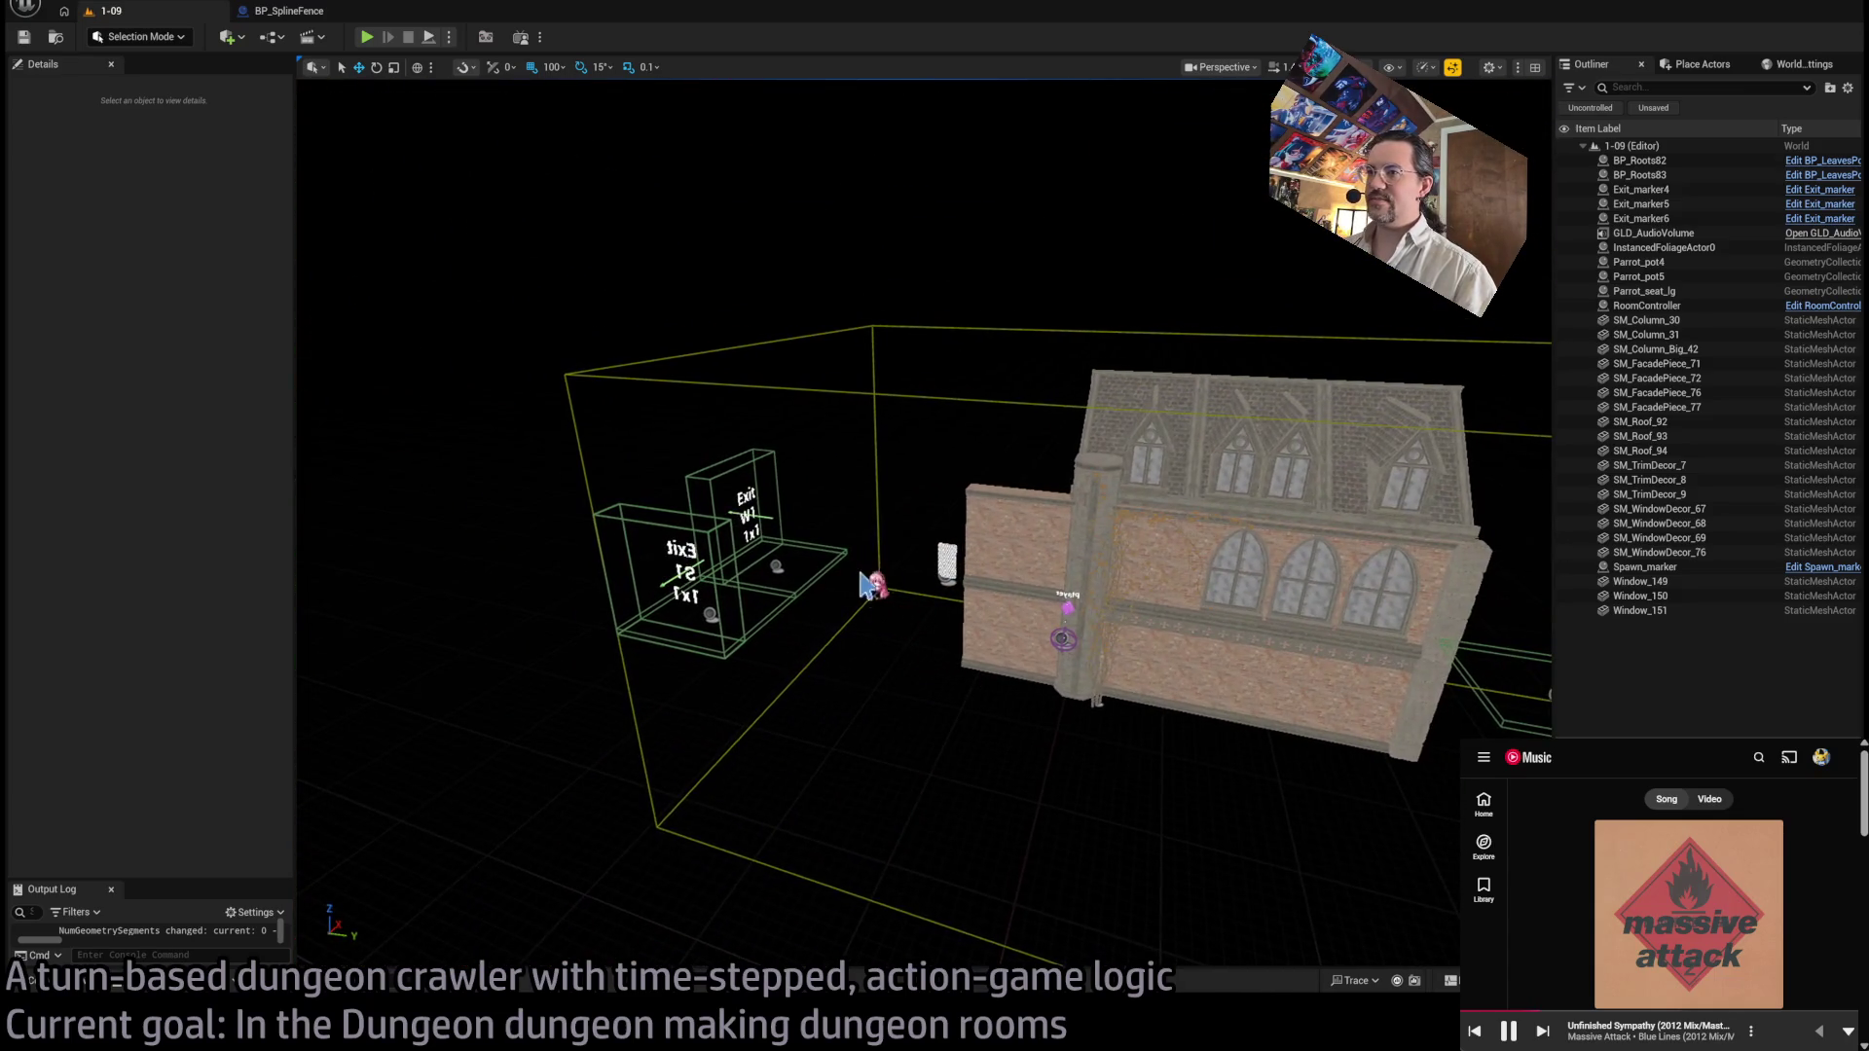
Step: Select the W1 exit marker and the brick facade wall, locating the wall's mesh
click(782, 568)
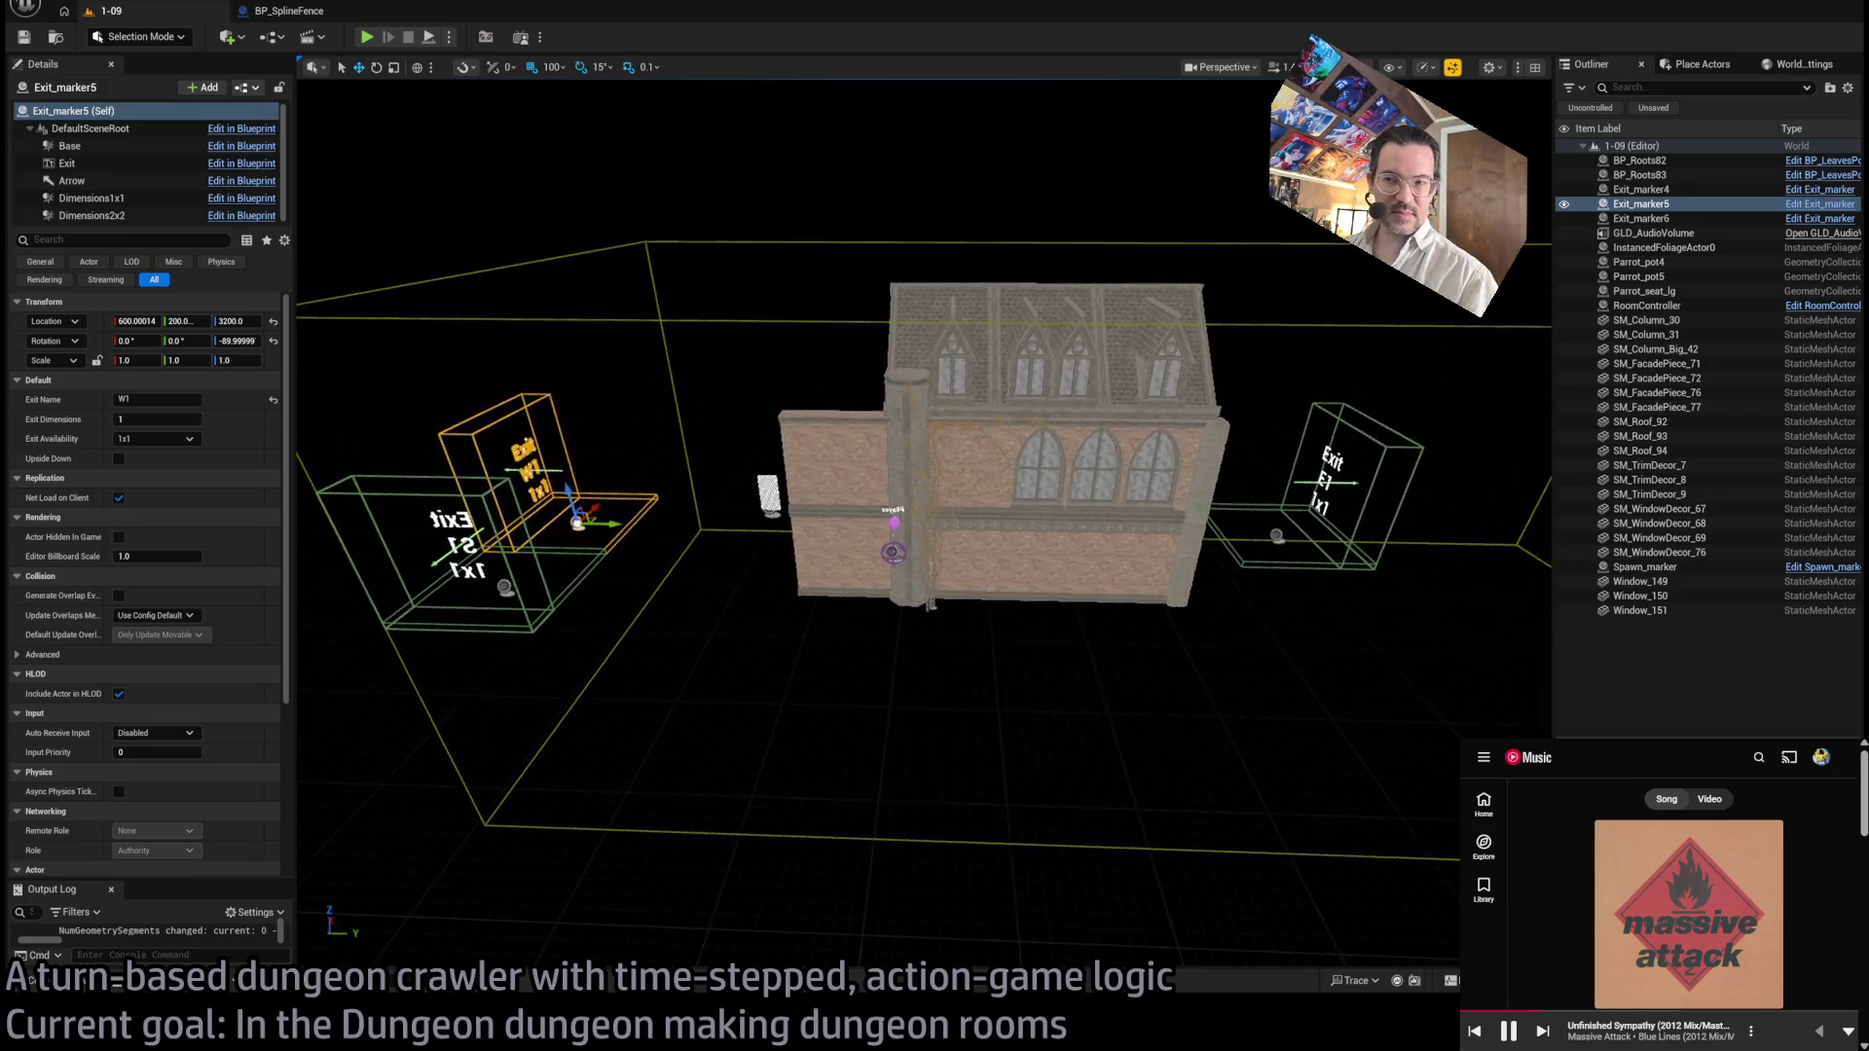
click(790, 490)
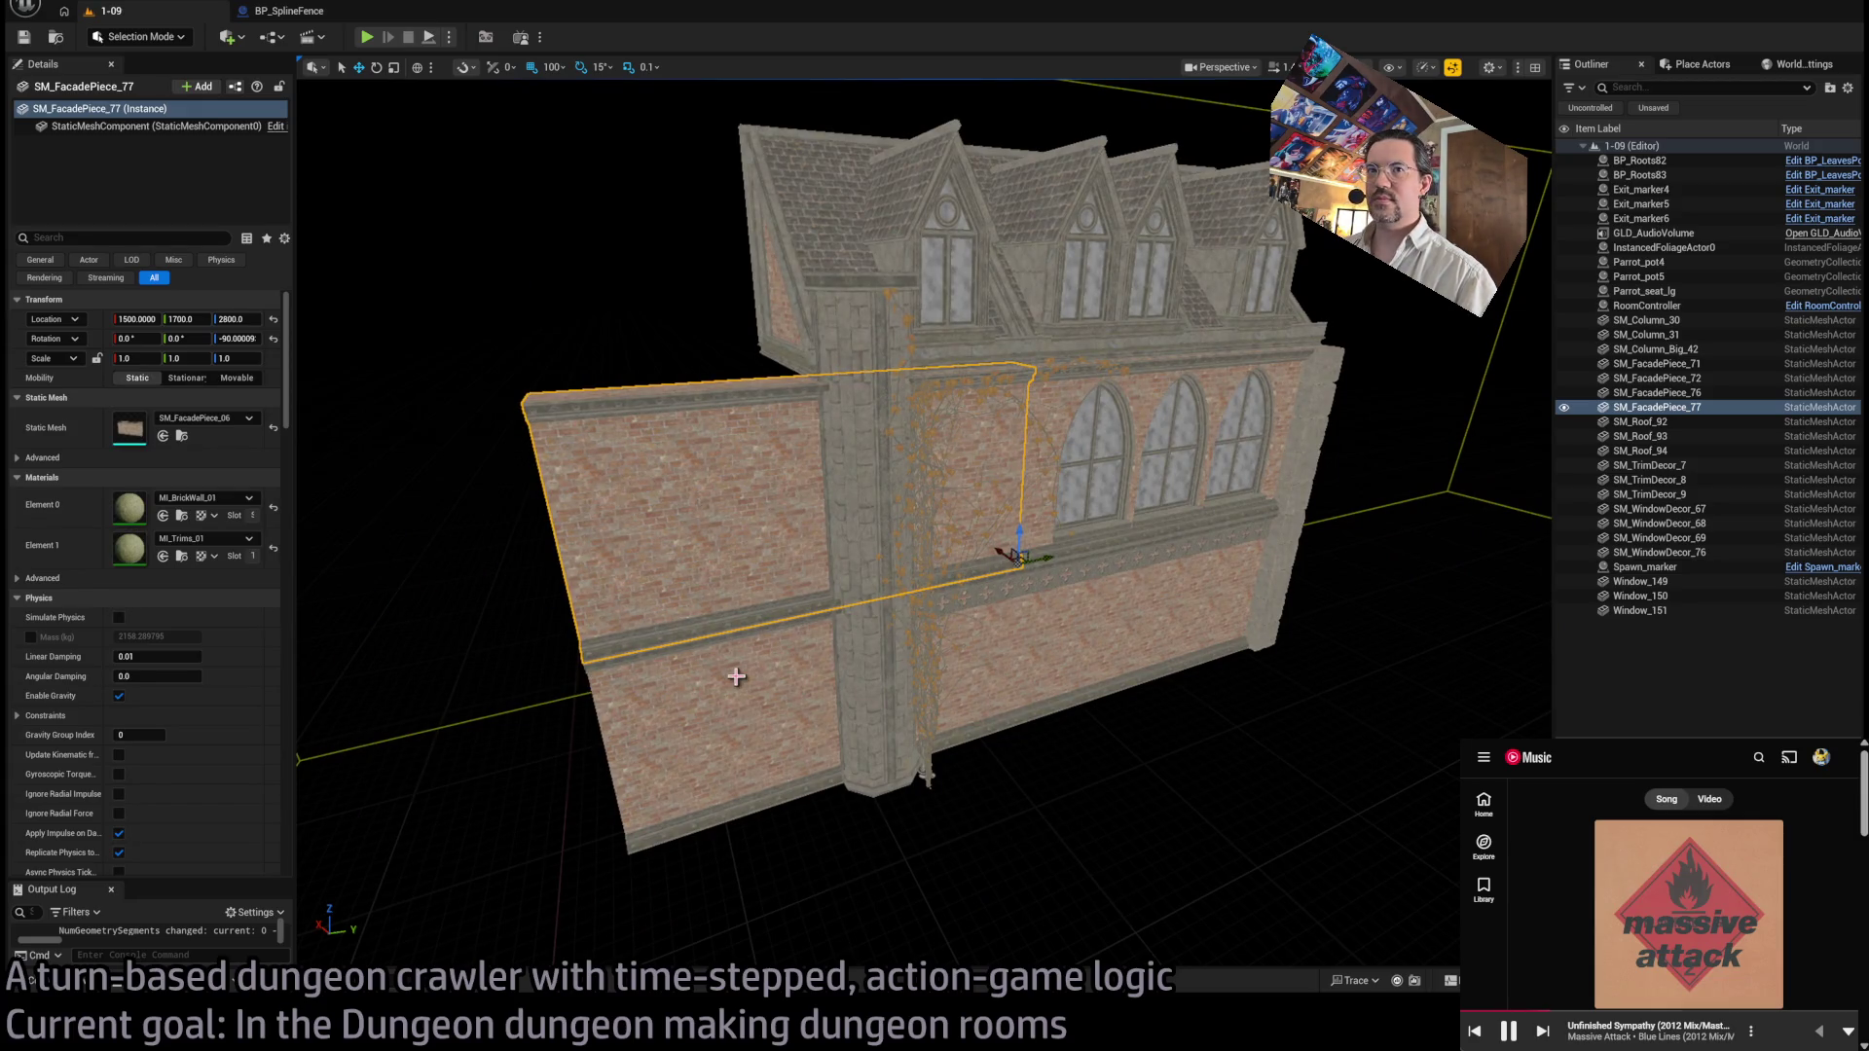
click(181, 435)
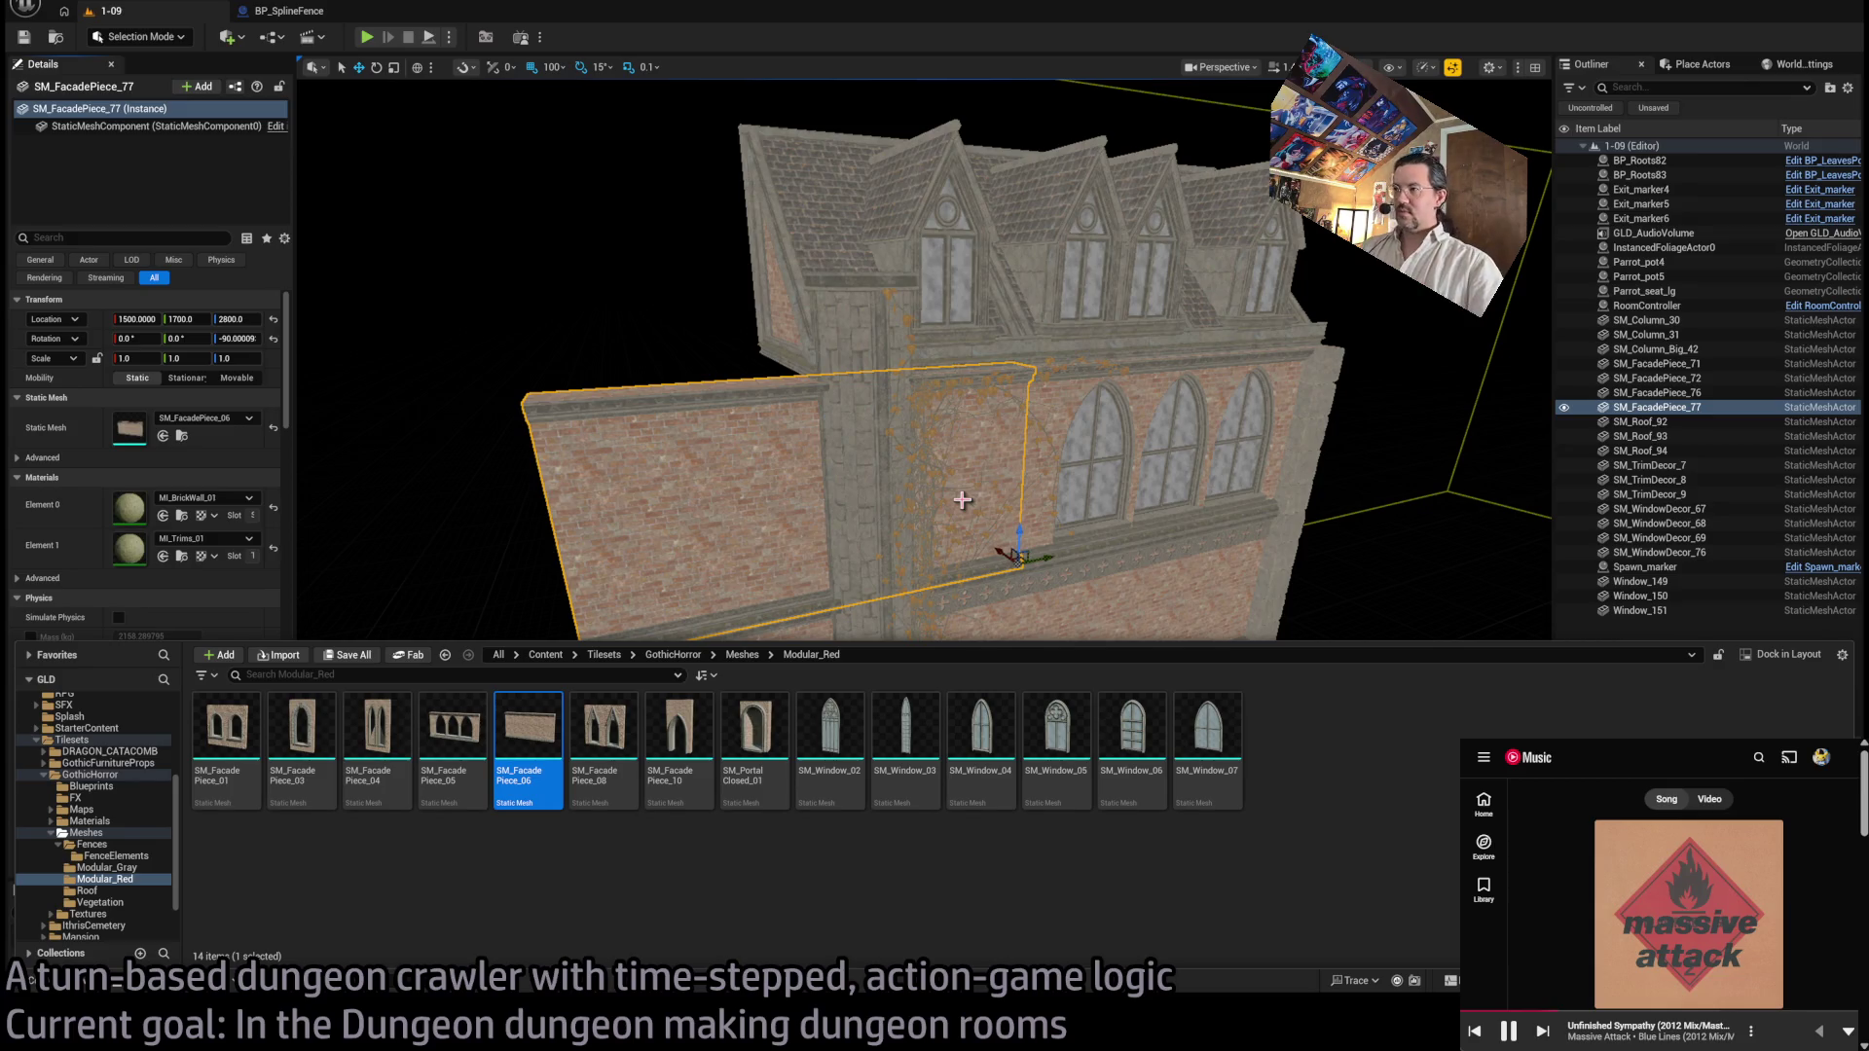
mouse_move(1187, 521)
mouse_down()
mouse_move(1070, 603)
mouse_move(973, 487)
mouse_move(886, 732)
mouse_move(1262, 280)
mouse_move(1017, 591)
mouse_move(1098, 484)
mouse_move(1002, 564)
mouse_move(834, 967)
mouse_move(876, 876)
mouse_move(834, 584)
mouse_move(954, 671)
mouse_move(942, 631)
mouse_move(876, 603)
mouse_move(837, 632)
mouse_move(924, 604)
mouse_move(856, 583)
mouse_move(778, 487)
mouse_move(832, 333)
mouse_move(1020, 524)
mouse_up()
Step: Delete the right-hand and S1 exit markers, leaving the W1 exit marker selected
click(885, 732)
key(f)
key(Delete)
click(845, 584)
key(Delete)
click(944, 628)
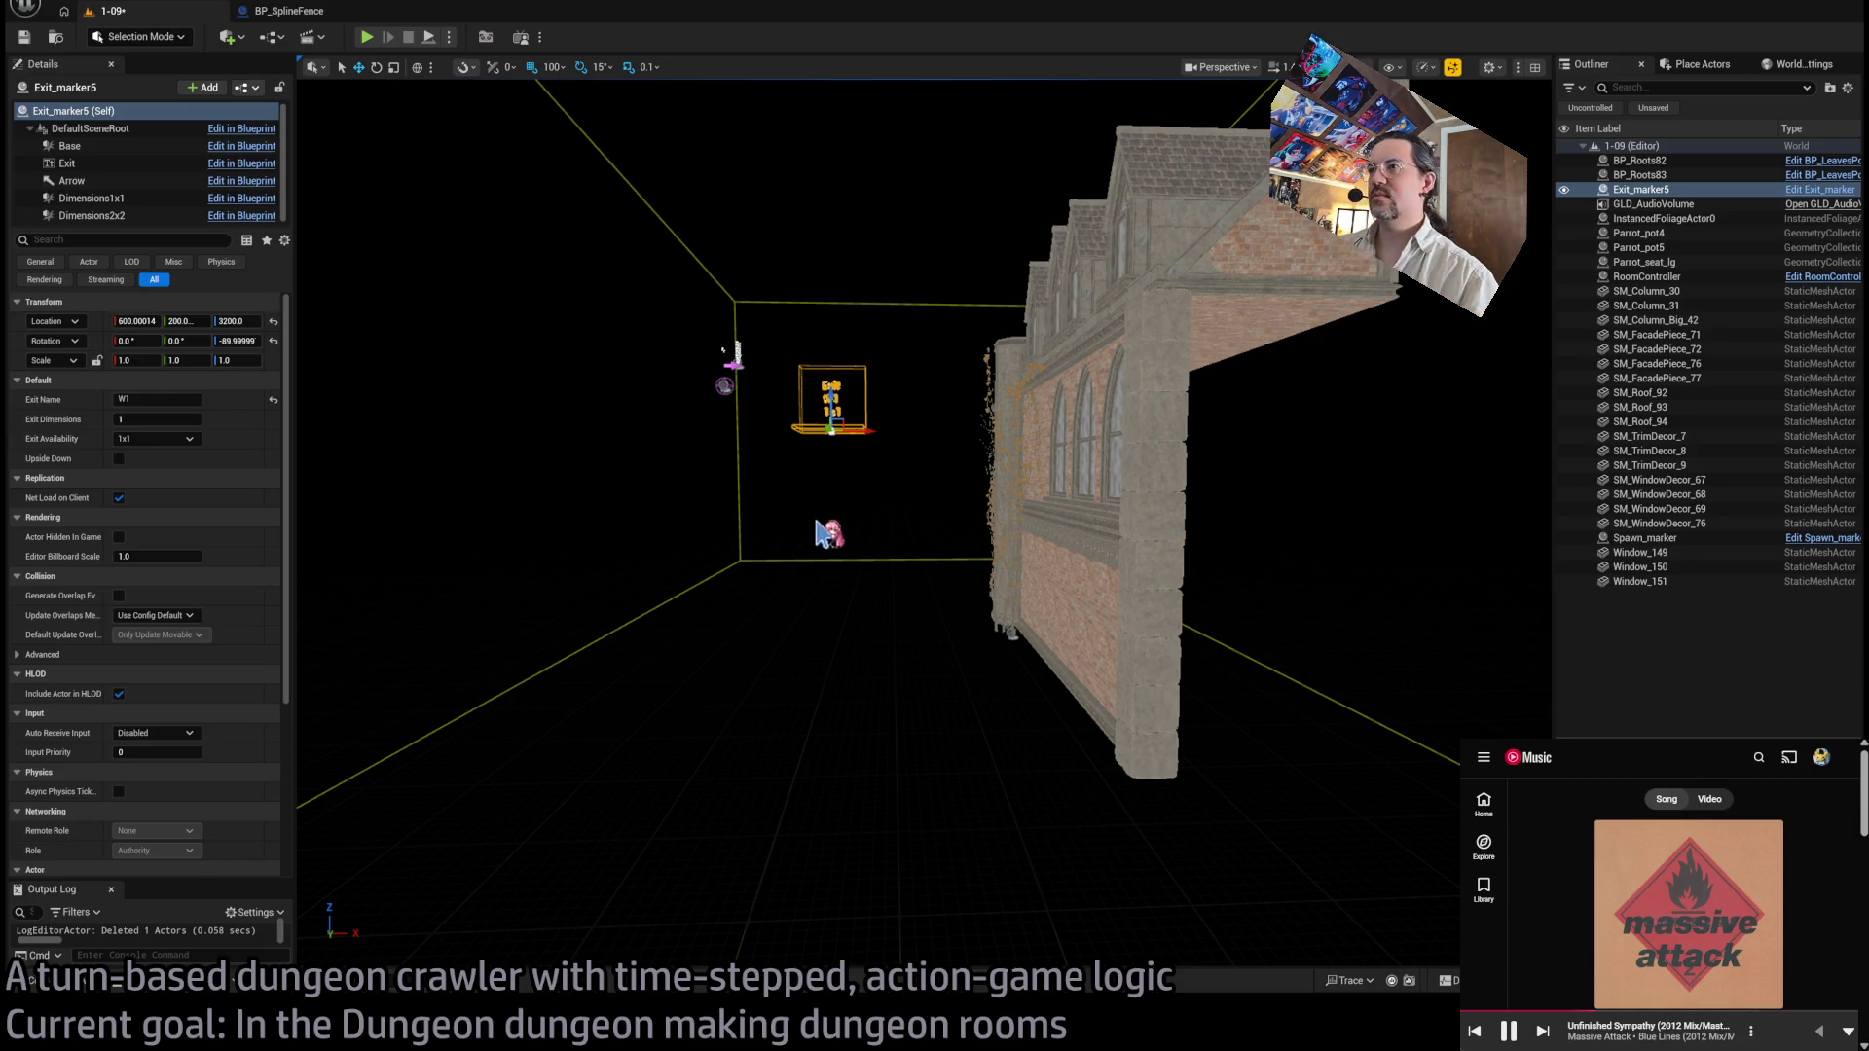
Step: Select the brick facade wall piece, save level 1-09, and browse to its mesh
drag(839, 526, 892, 479)
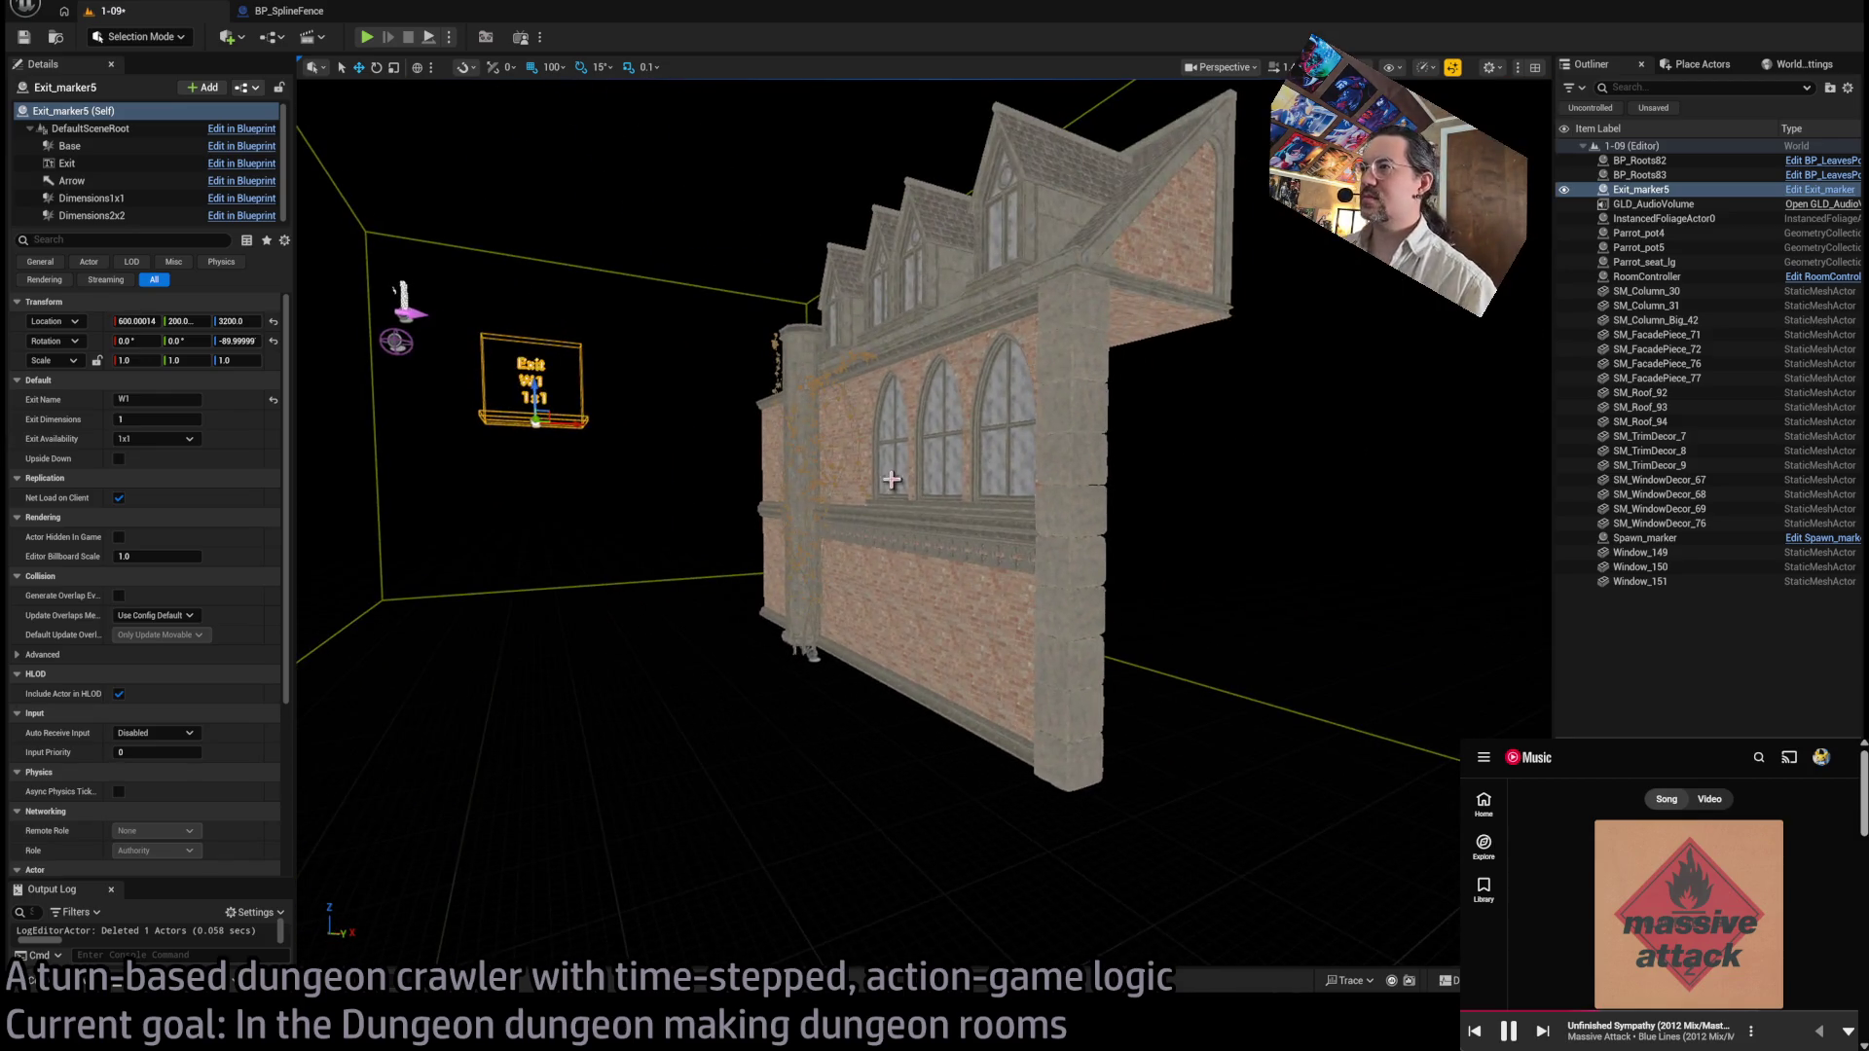
click(890, 599)
mouse_move(891, 599)
mouse_down()
mouse_move(808, 681)
mouse_move(924, 672)
mouse_move(584, 623)
mouse_up()
drag(1006, 521, 901, 594)
key(ctrl+s)
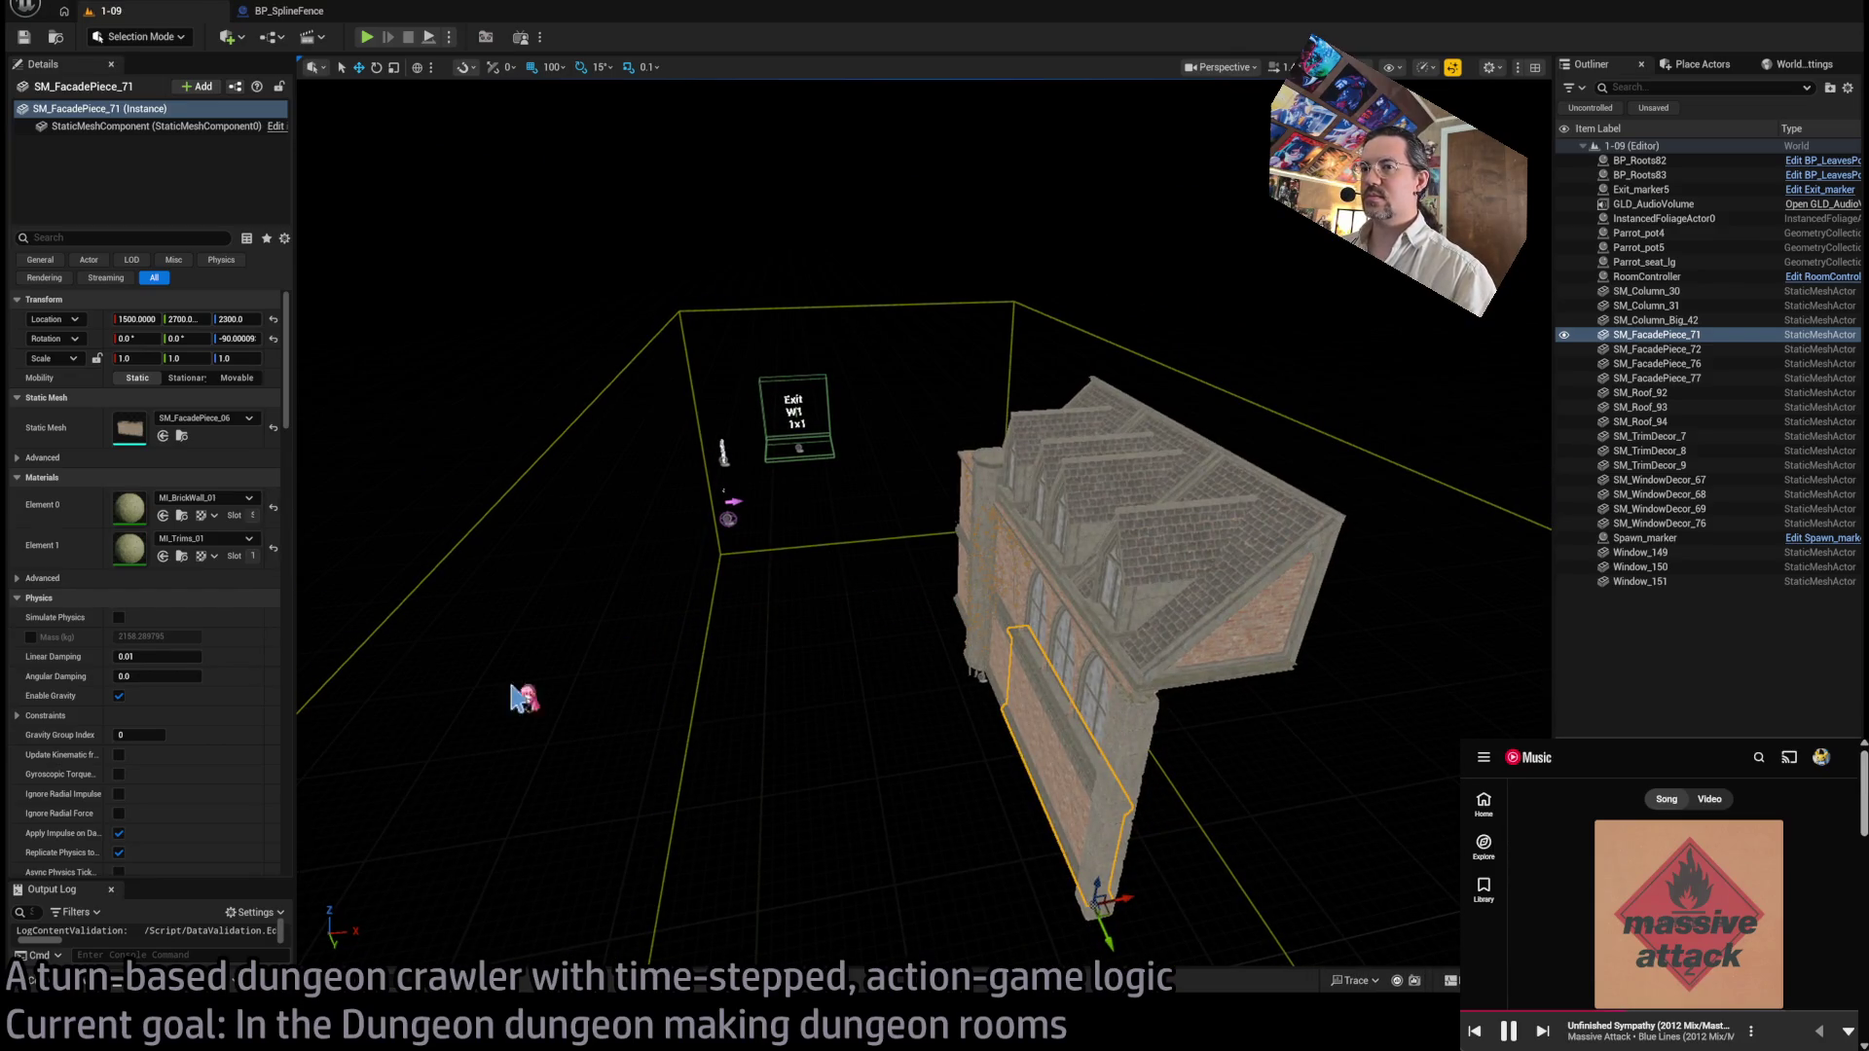
key(ctrl+b)
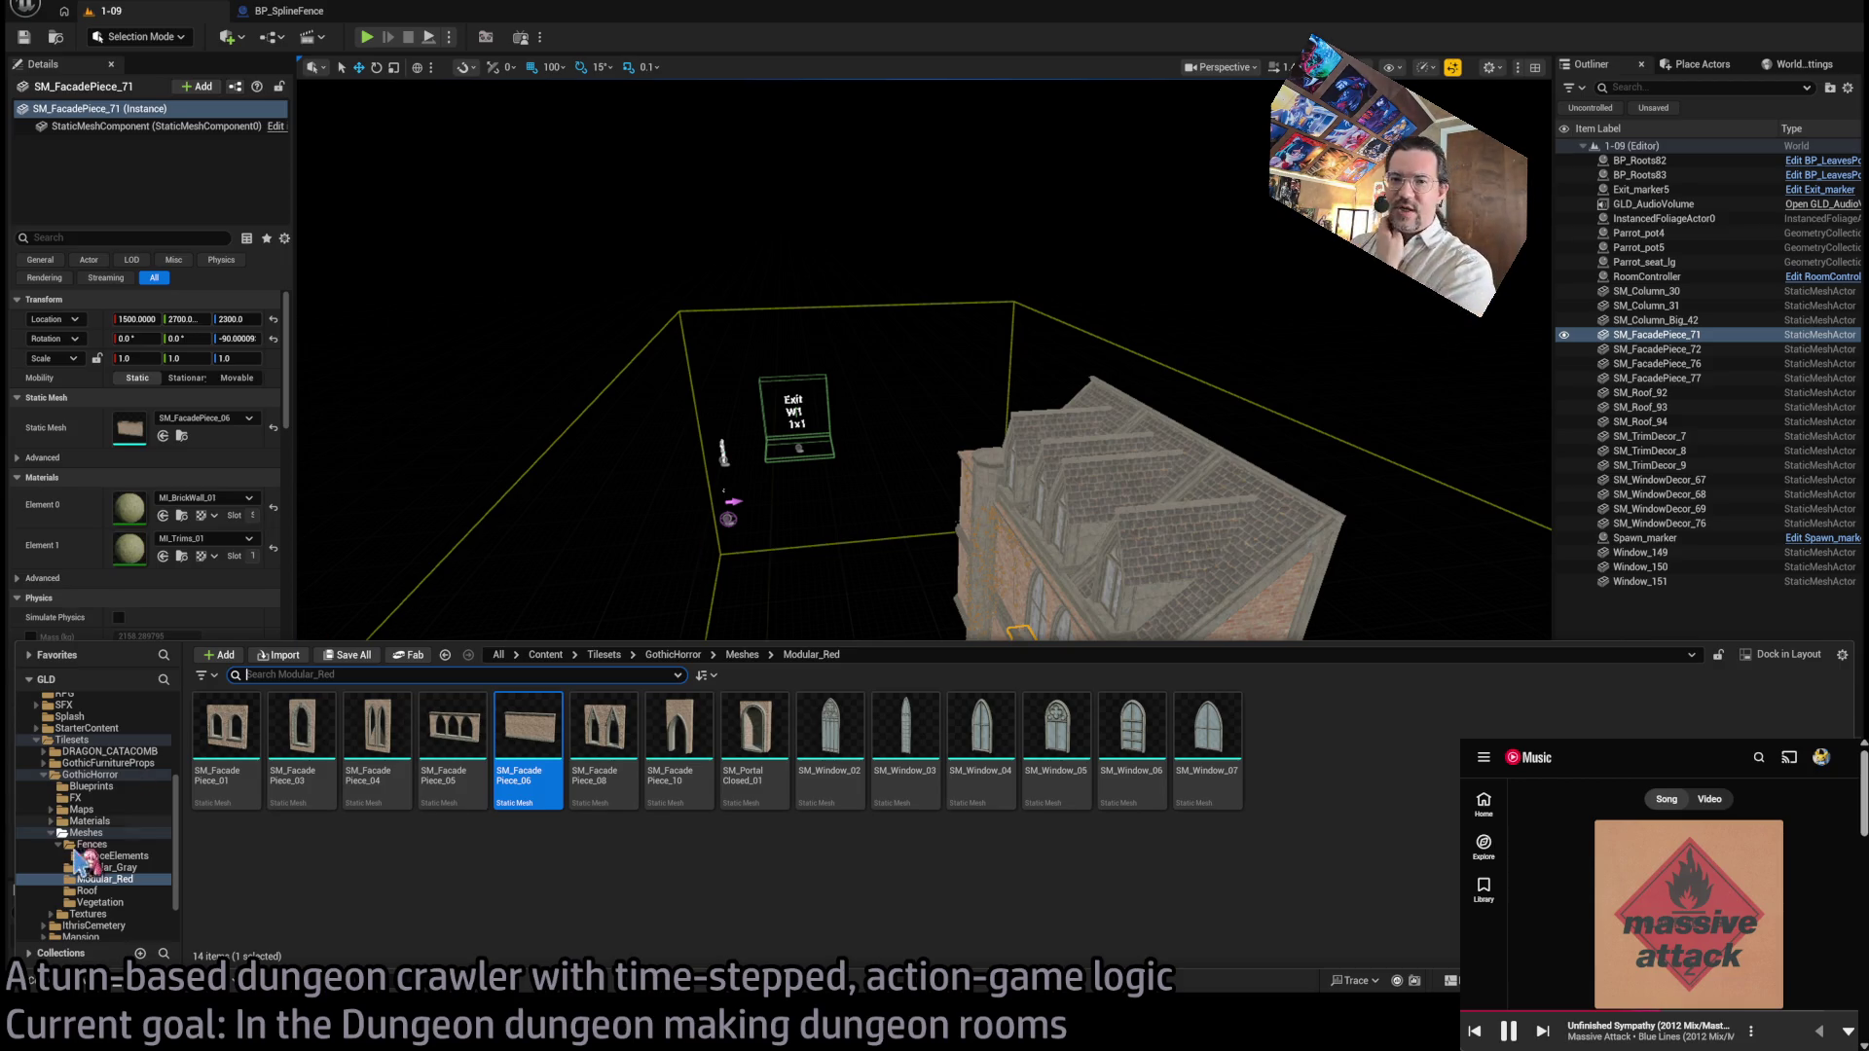
Step: Move from FenceElements and Modular_Gray to the full 156-mesh GothicHorror list and scroll through it
click(145, 857)
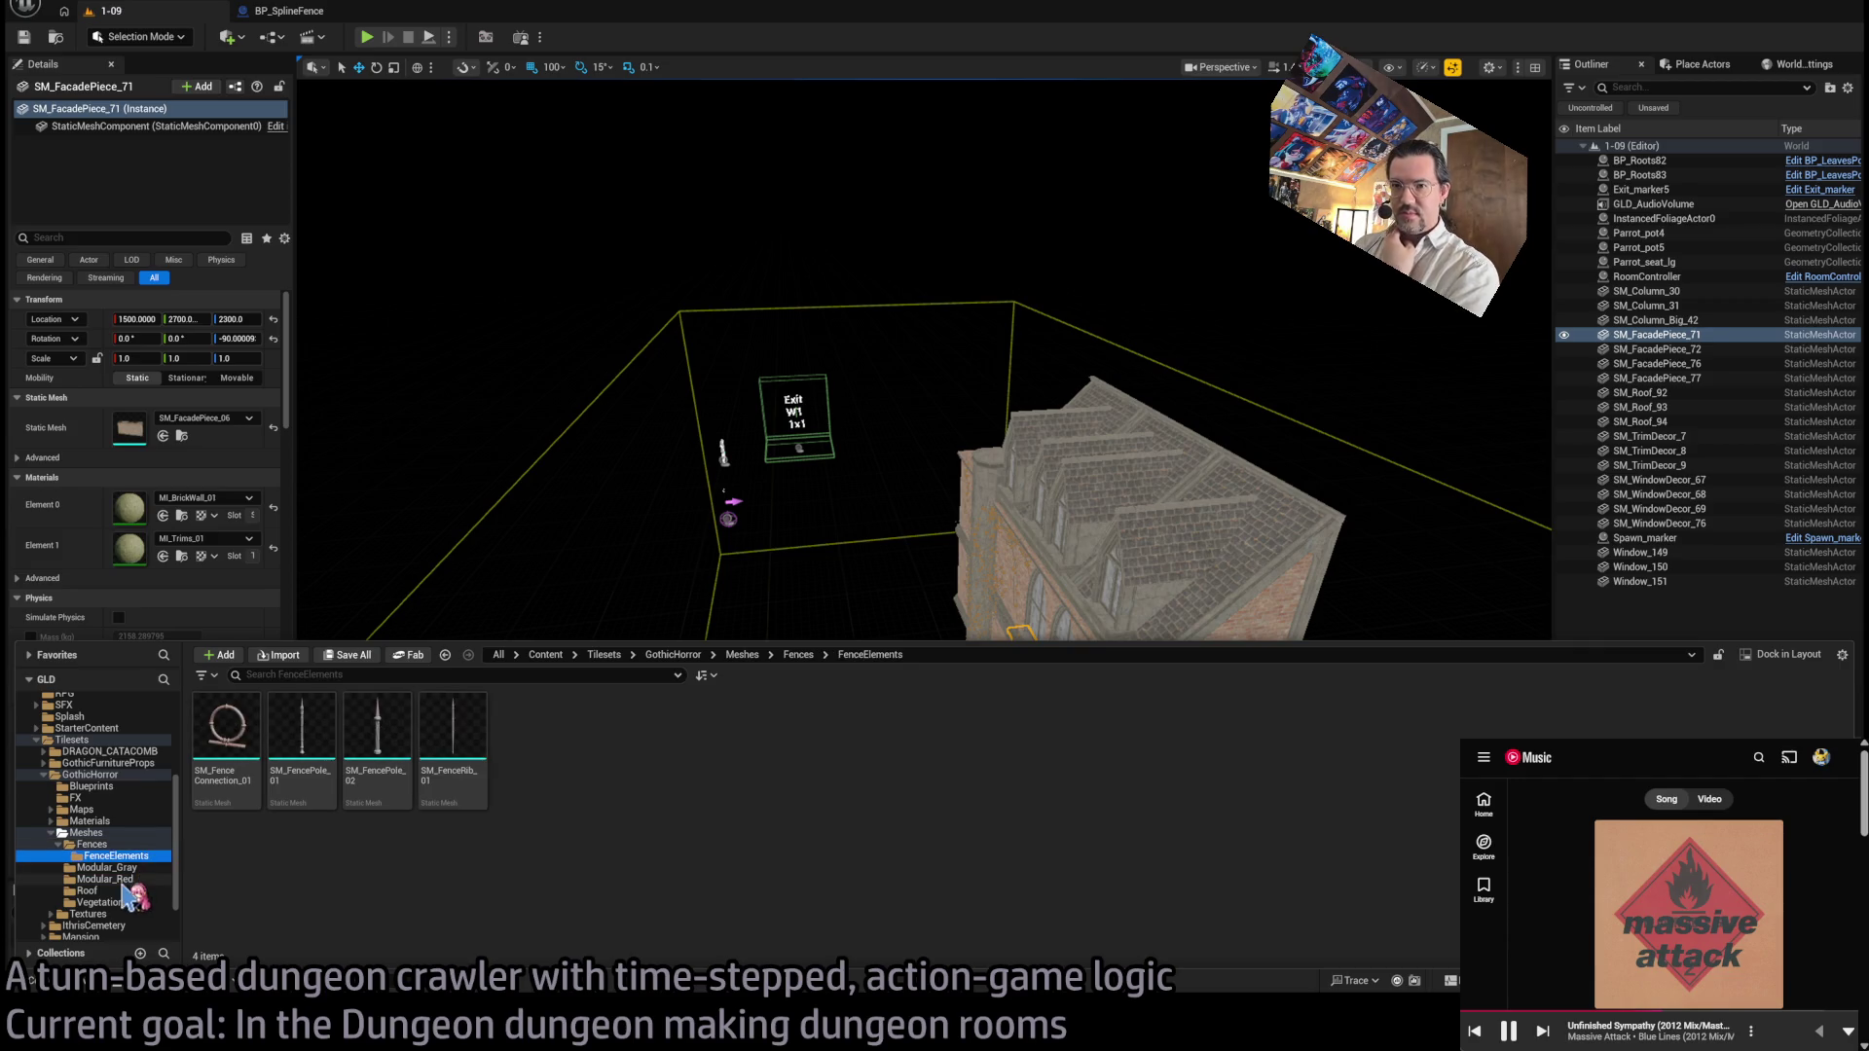
click(126, 867)
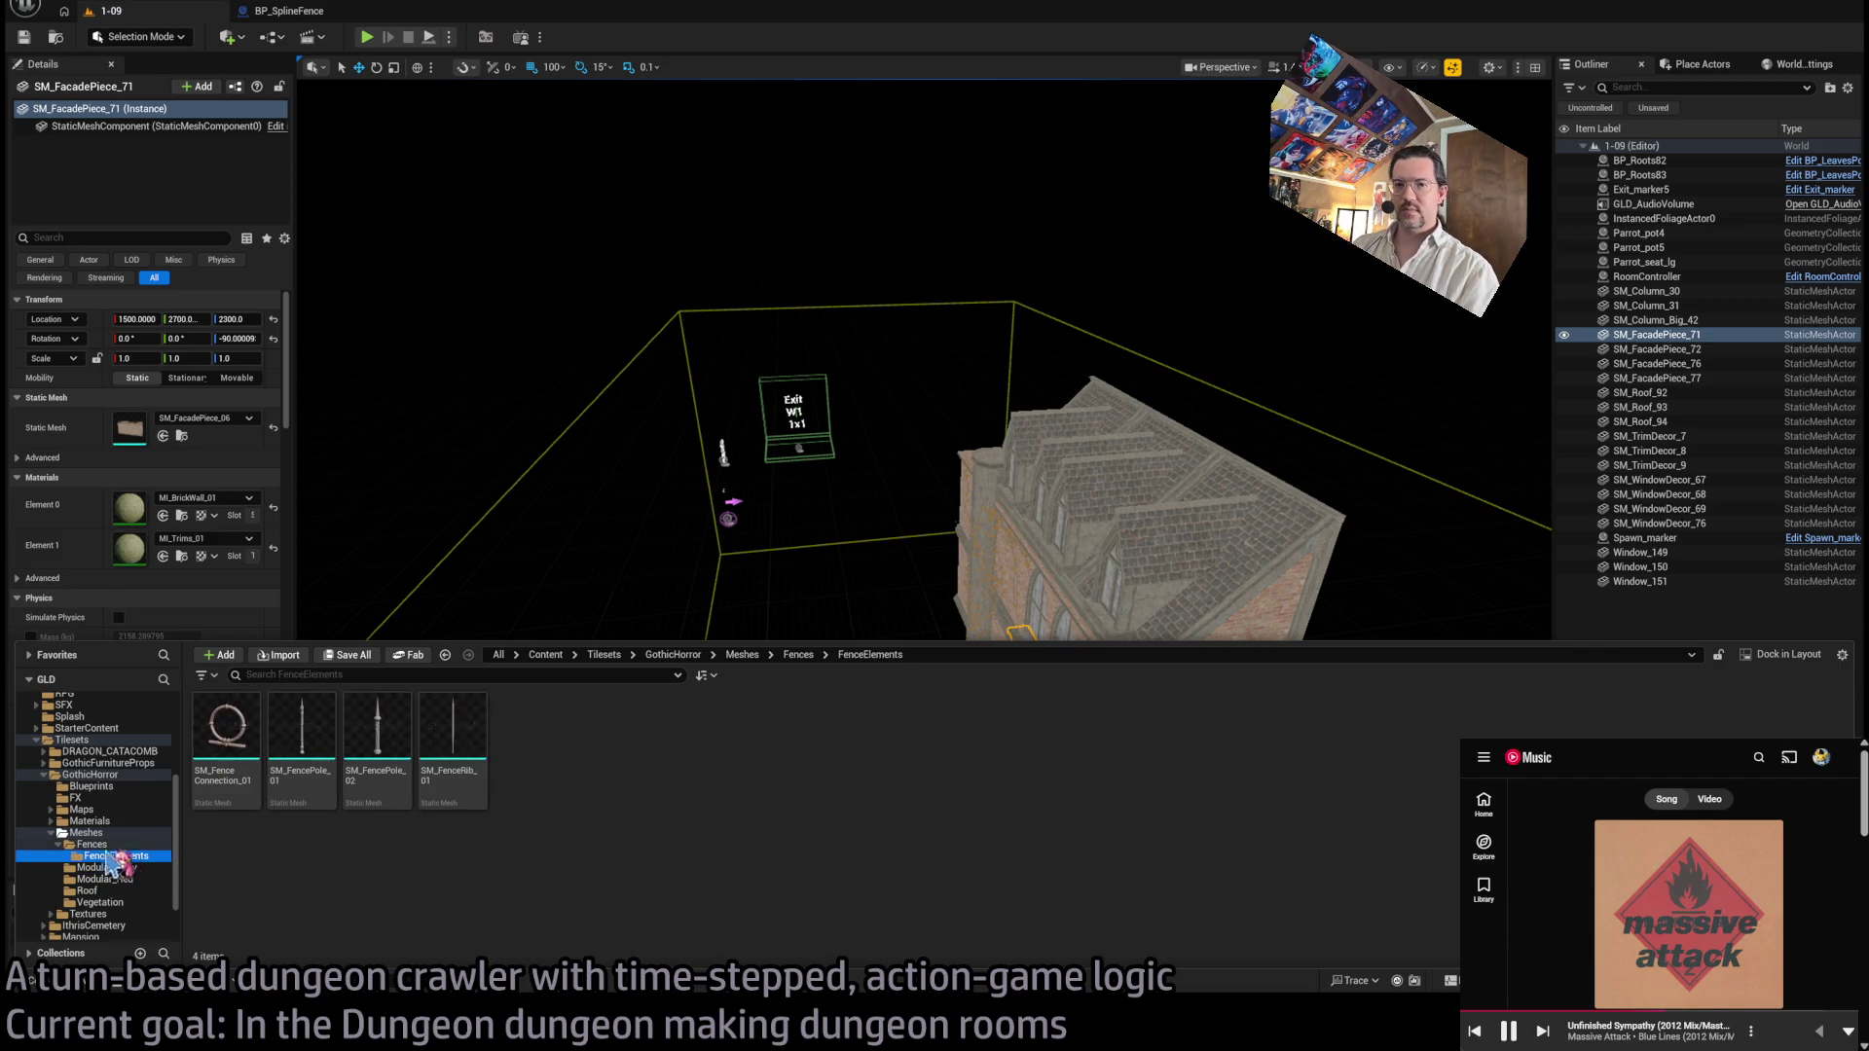
click(84, 833)
scroll(844, 758, down, 1)
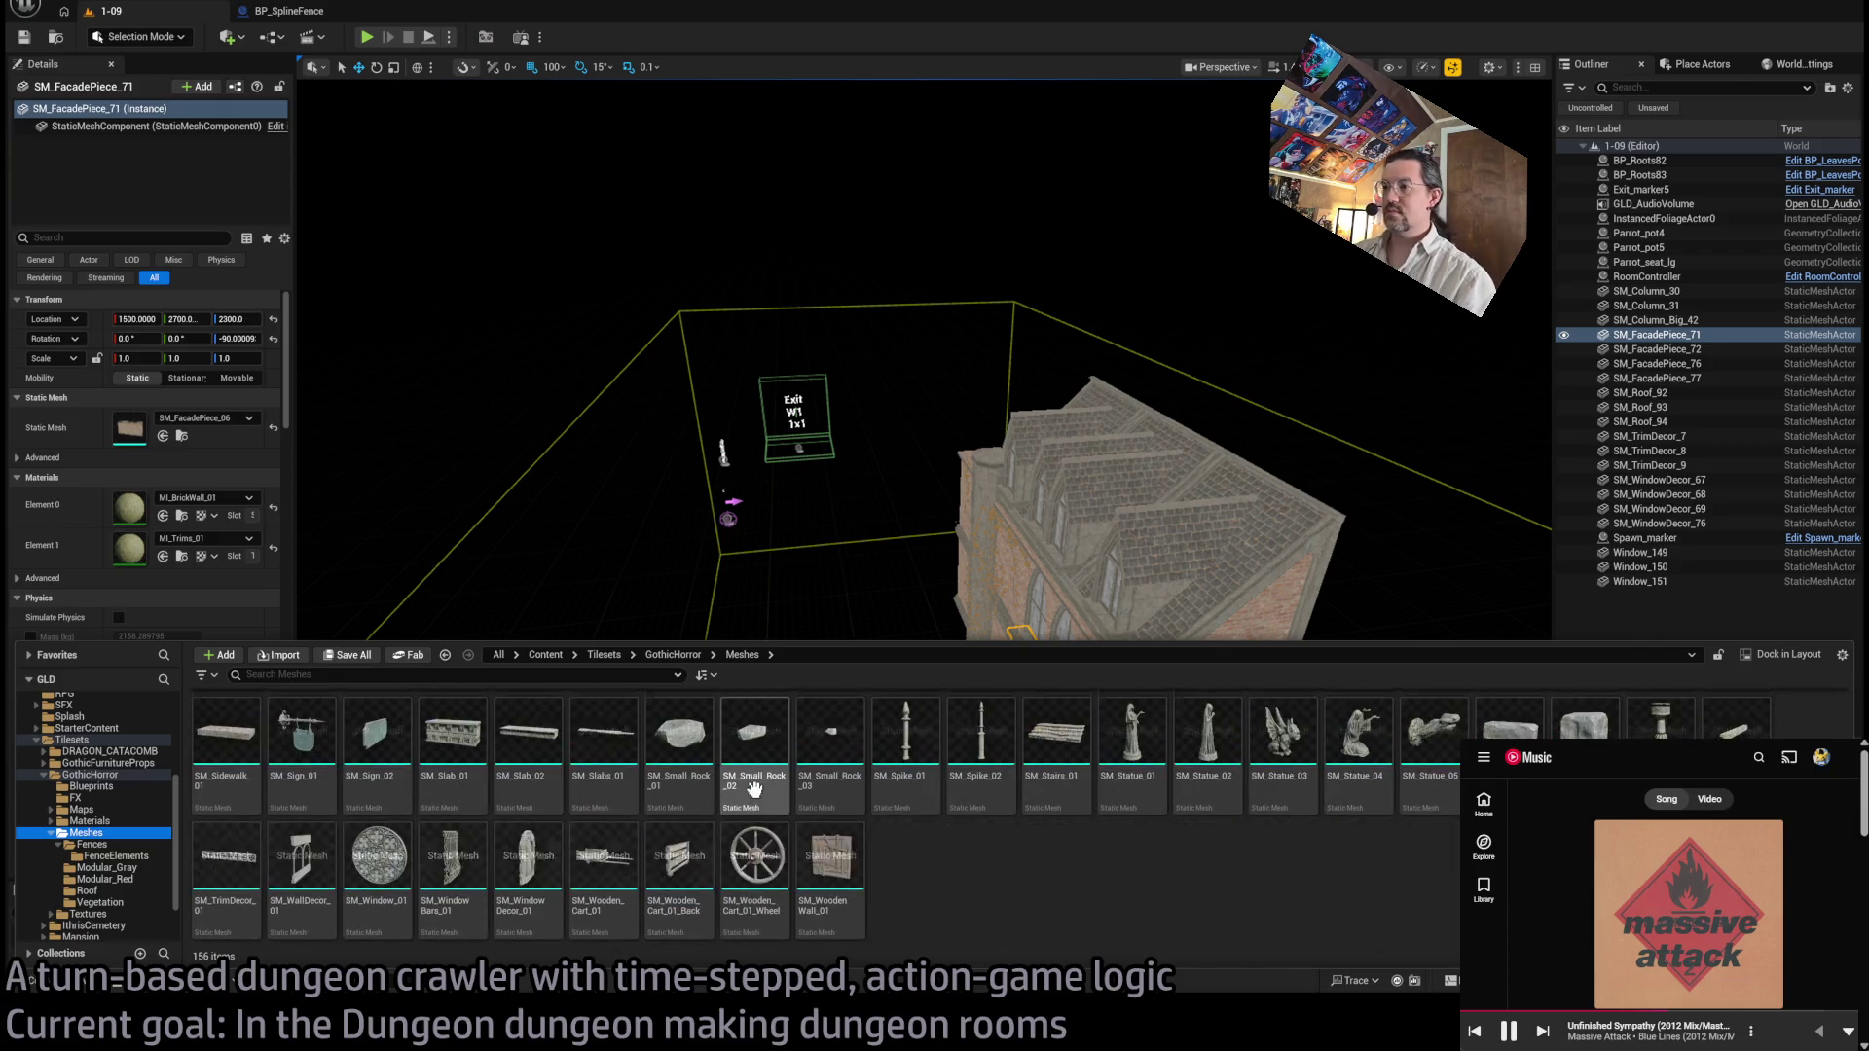
scroll(1092, 904, up, 1)
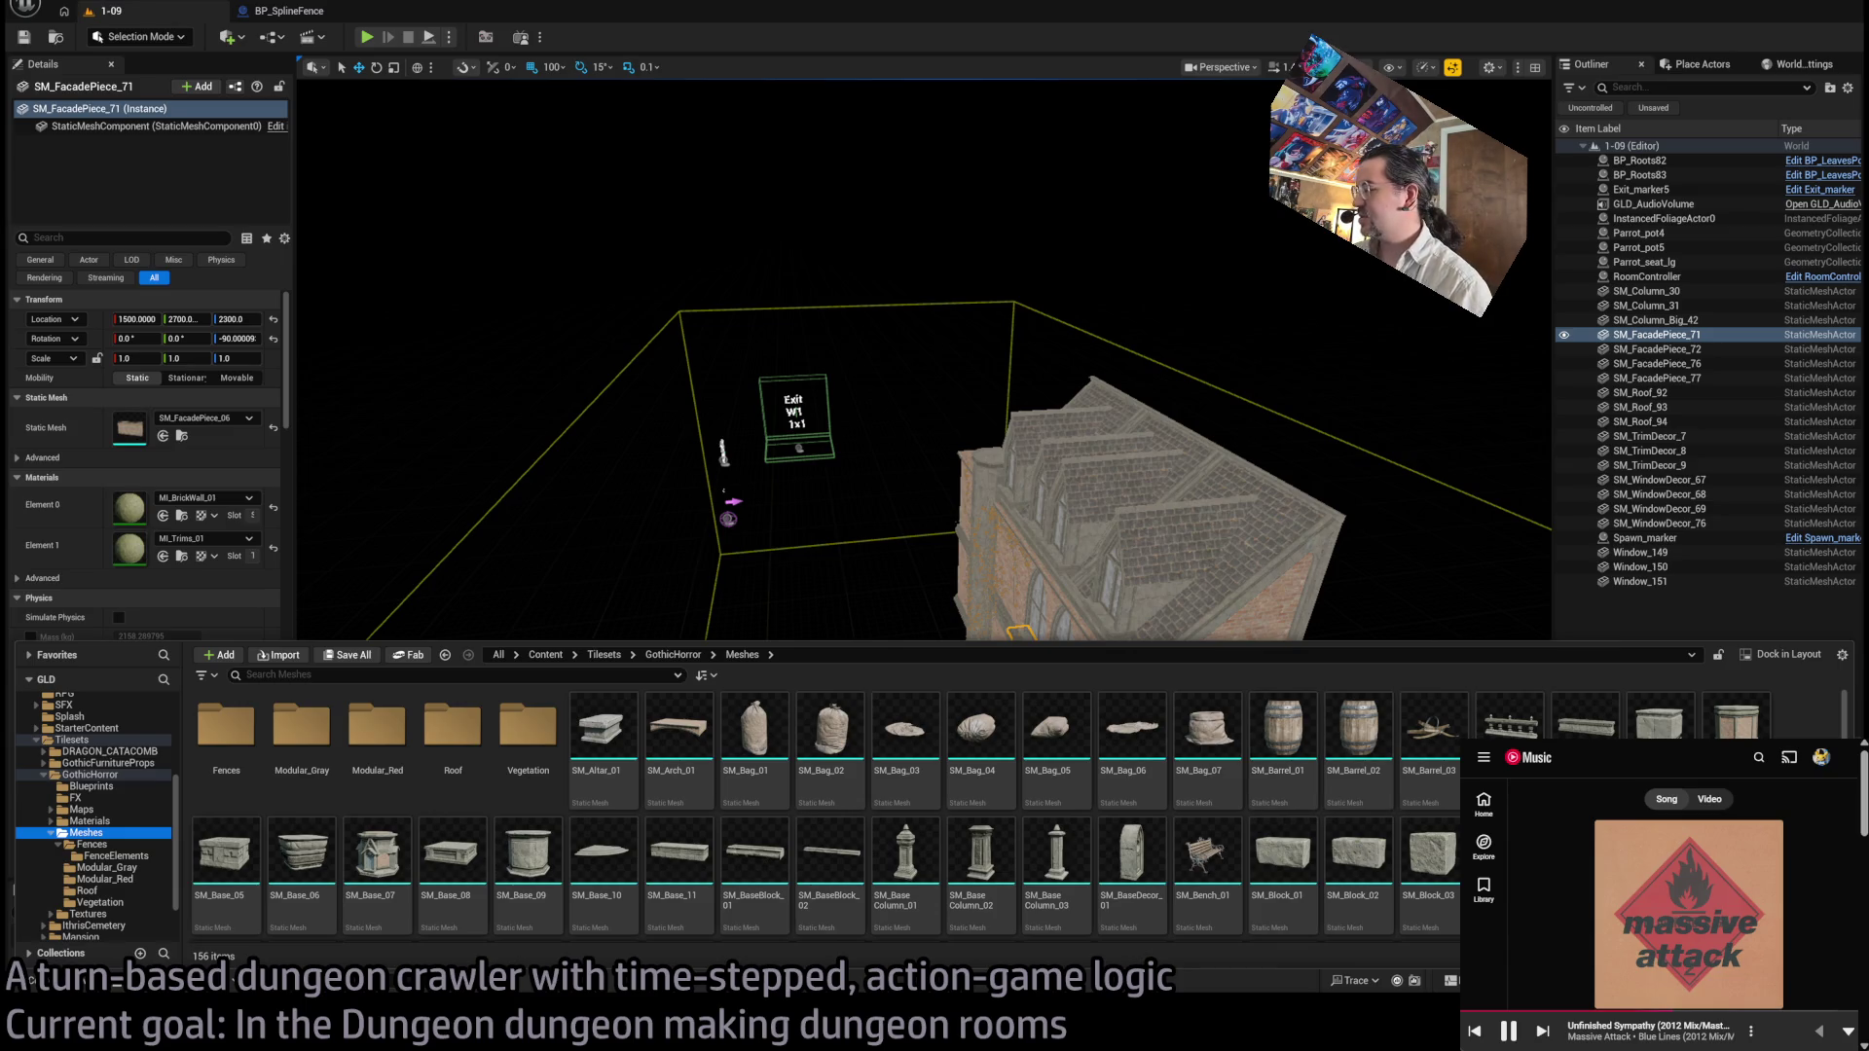
scroll(905, 867, down, 3)
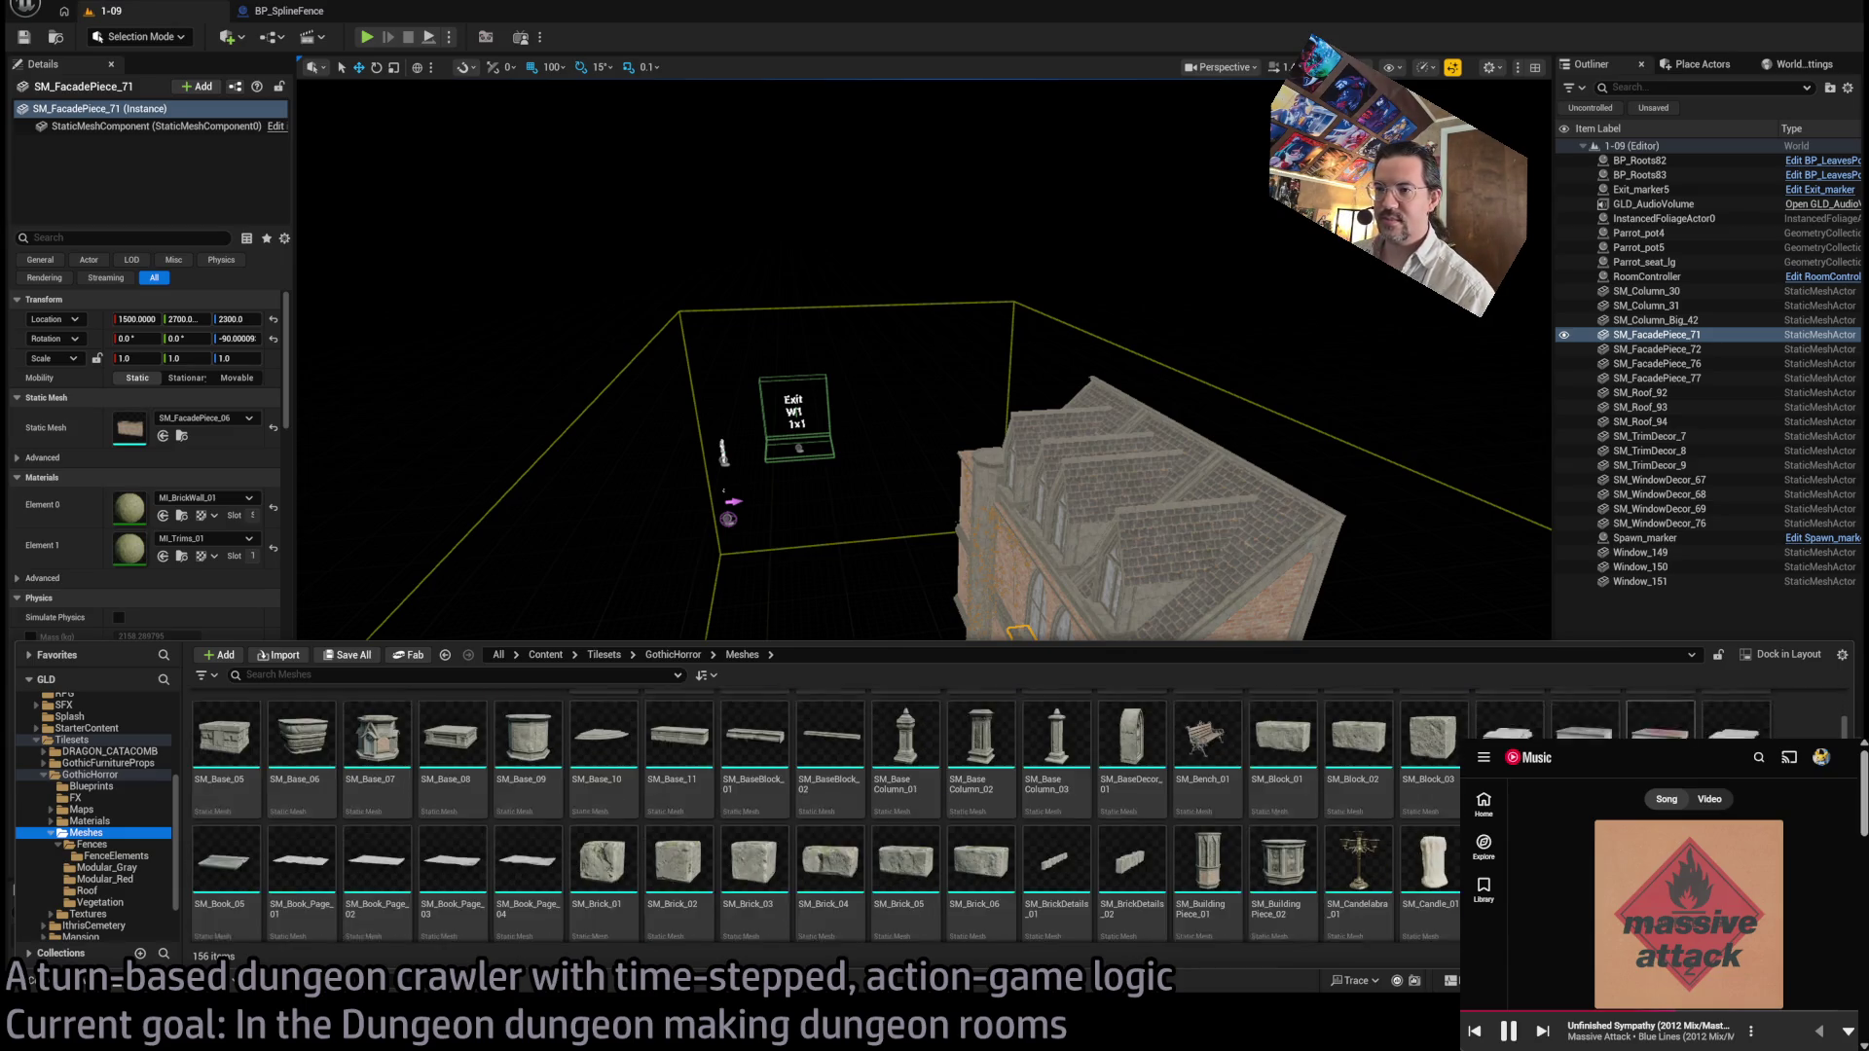
scroll(1022, 818, down, 3)
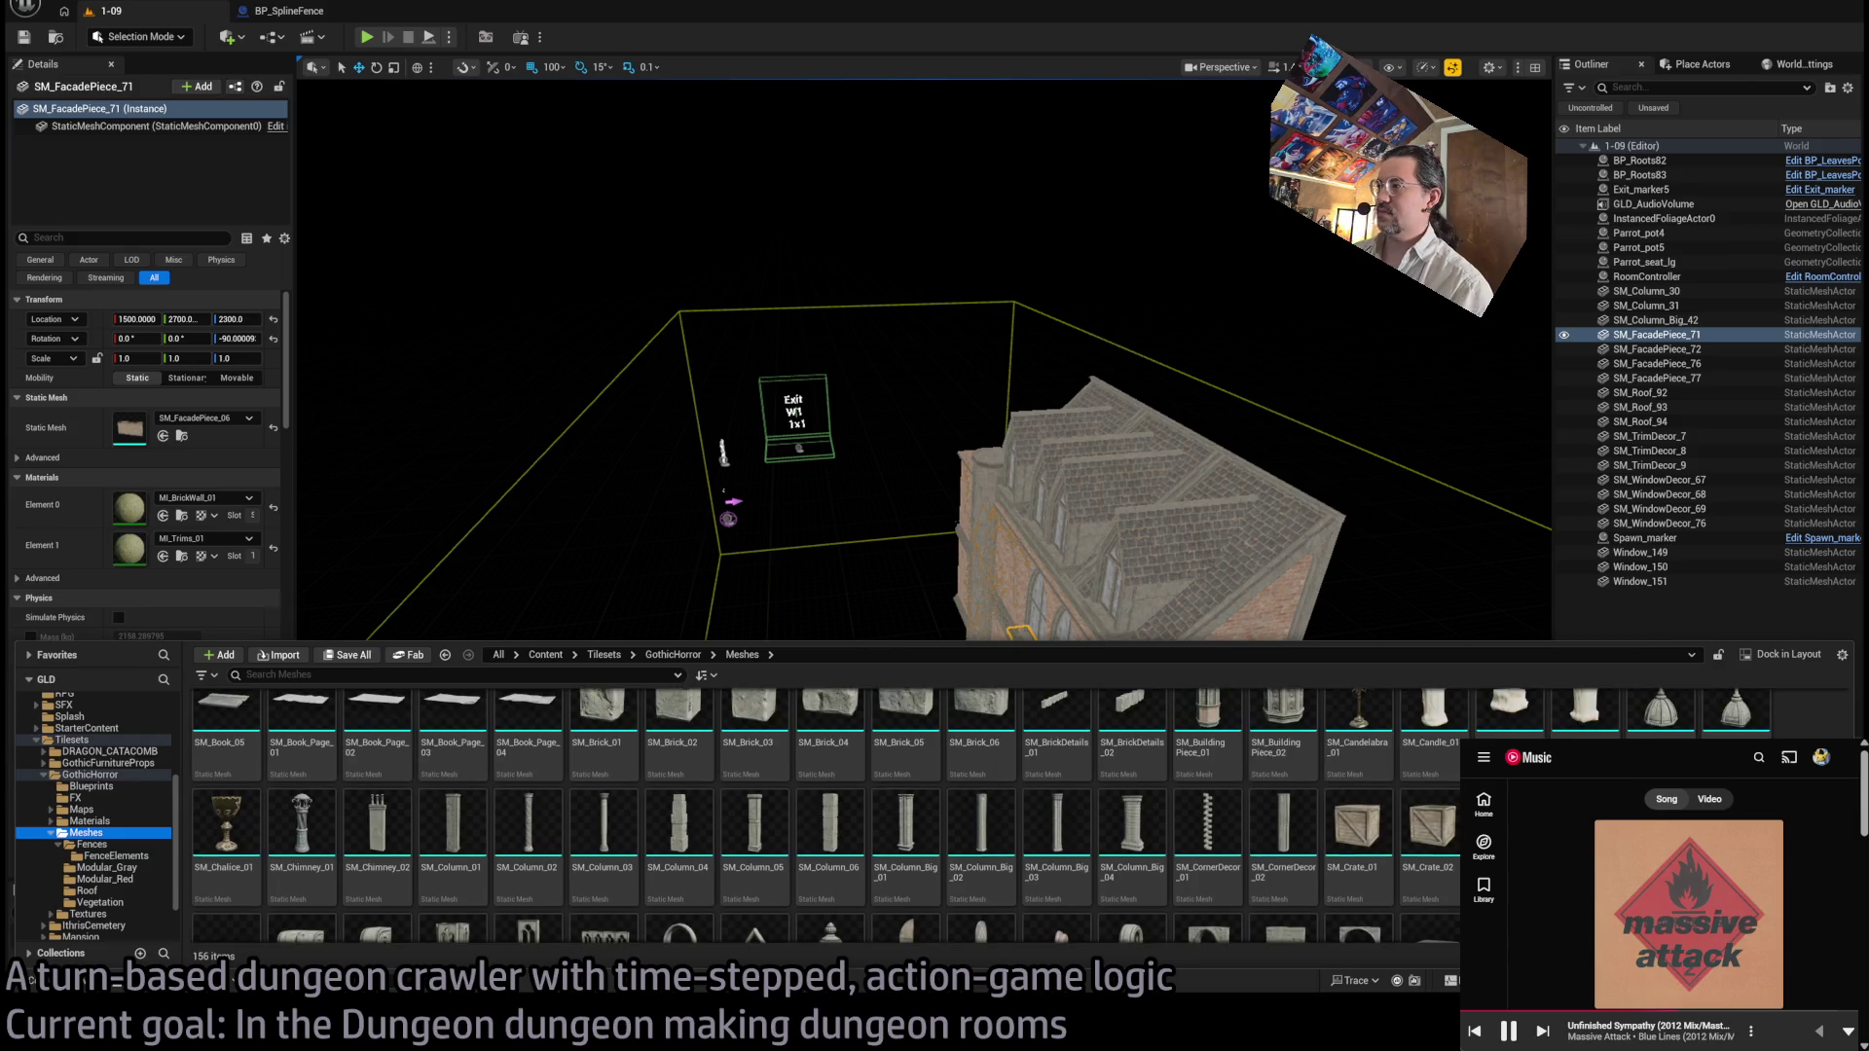
scroll(1022, 818, down, 3)
scroll(452, 793, down, 5)
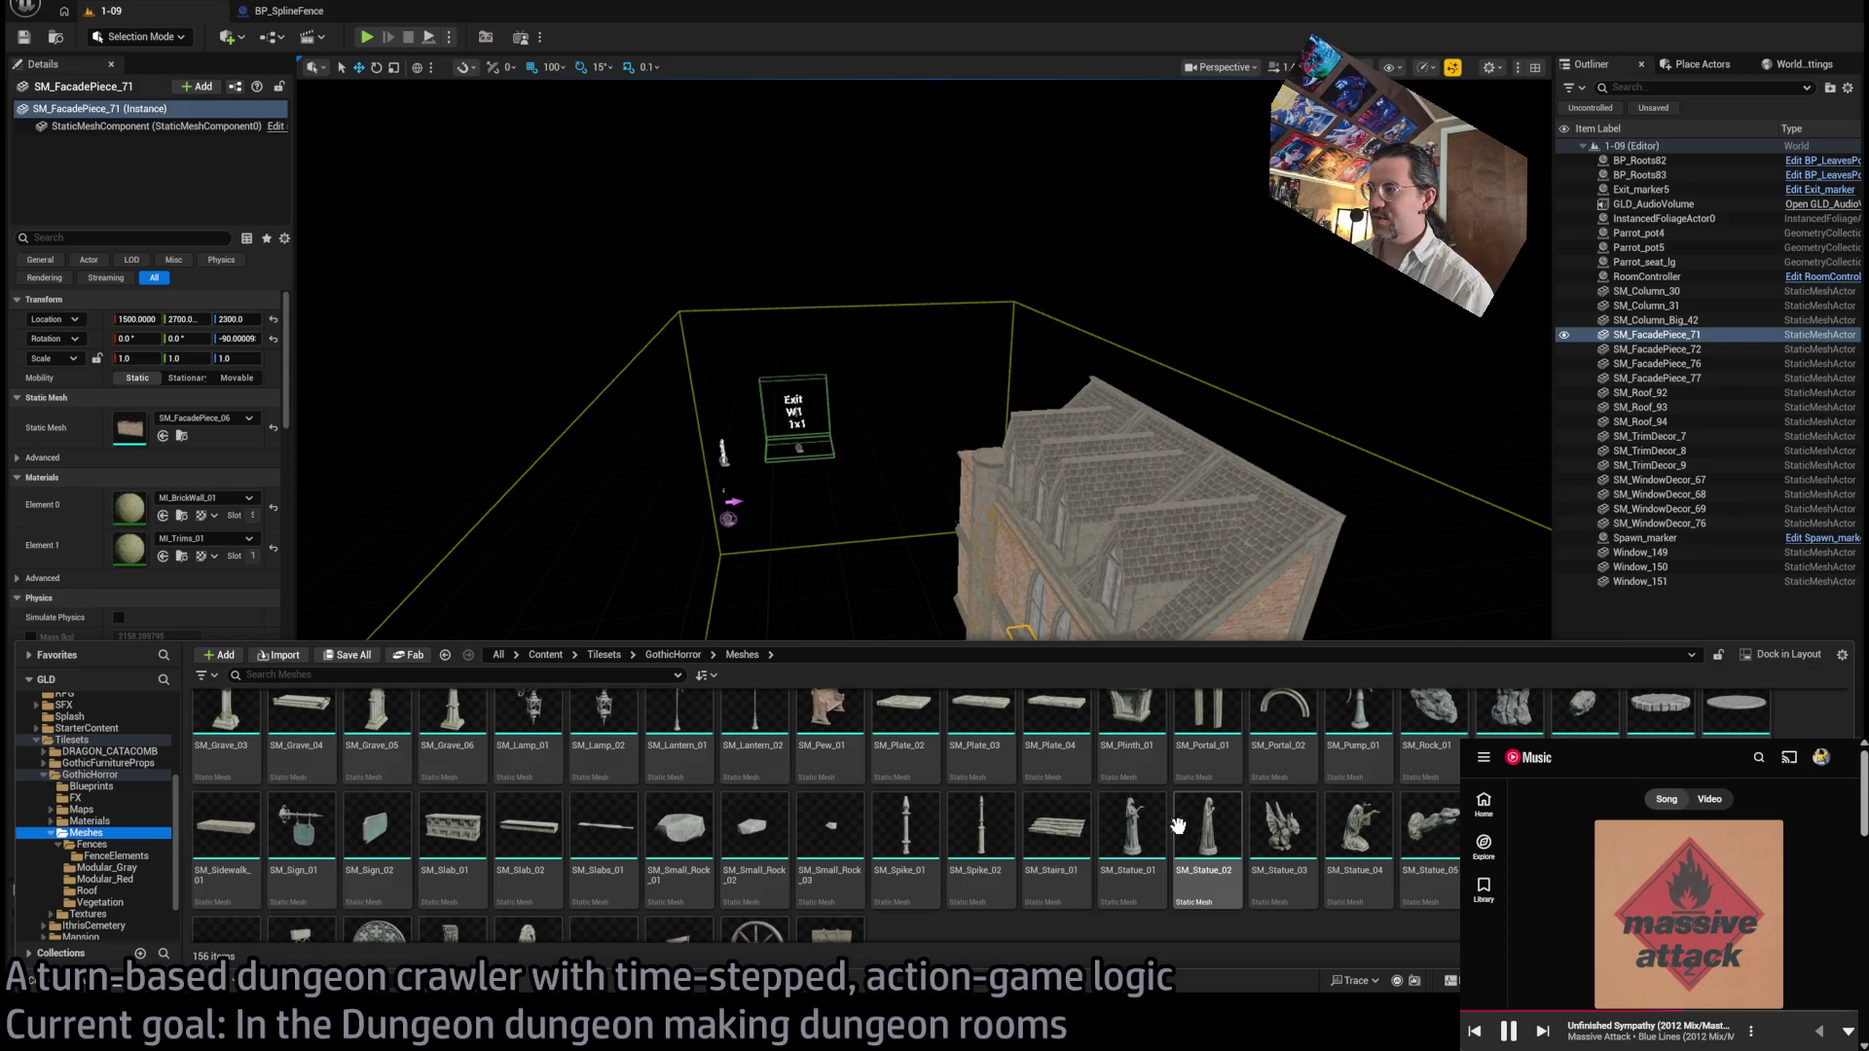
Step: Place an SM_Sidewalk_01 slab, shift it along X, frame it, and duplicate it
mouse_move(226, 837)
mouse_down()
mouse_move(674, 624)
mouse_move(697, 576)
mouse_up()
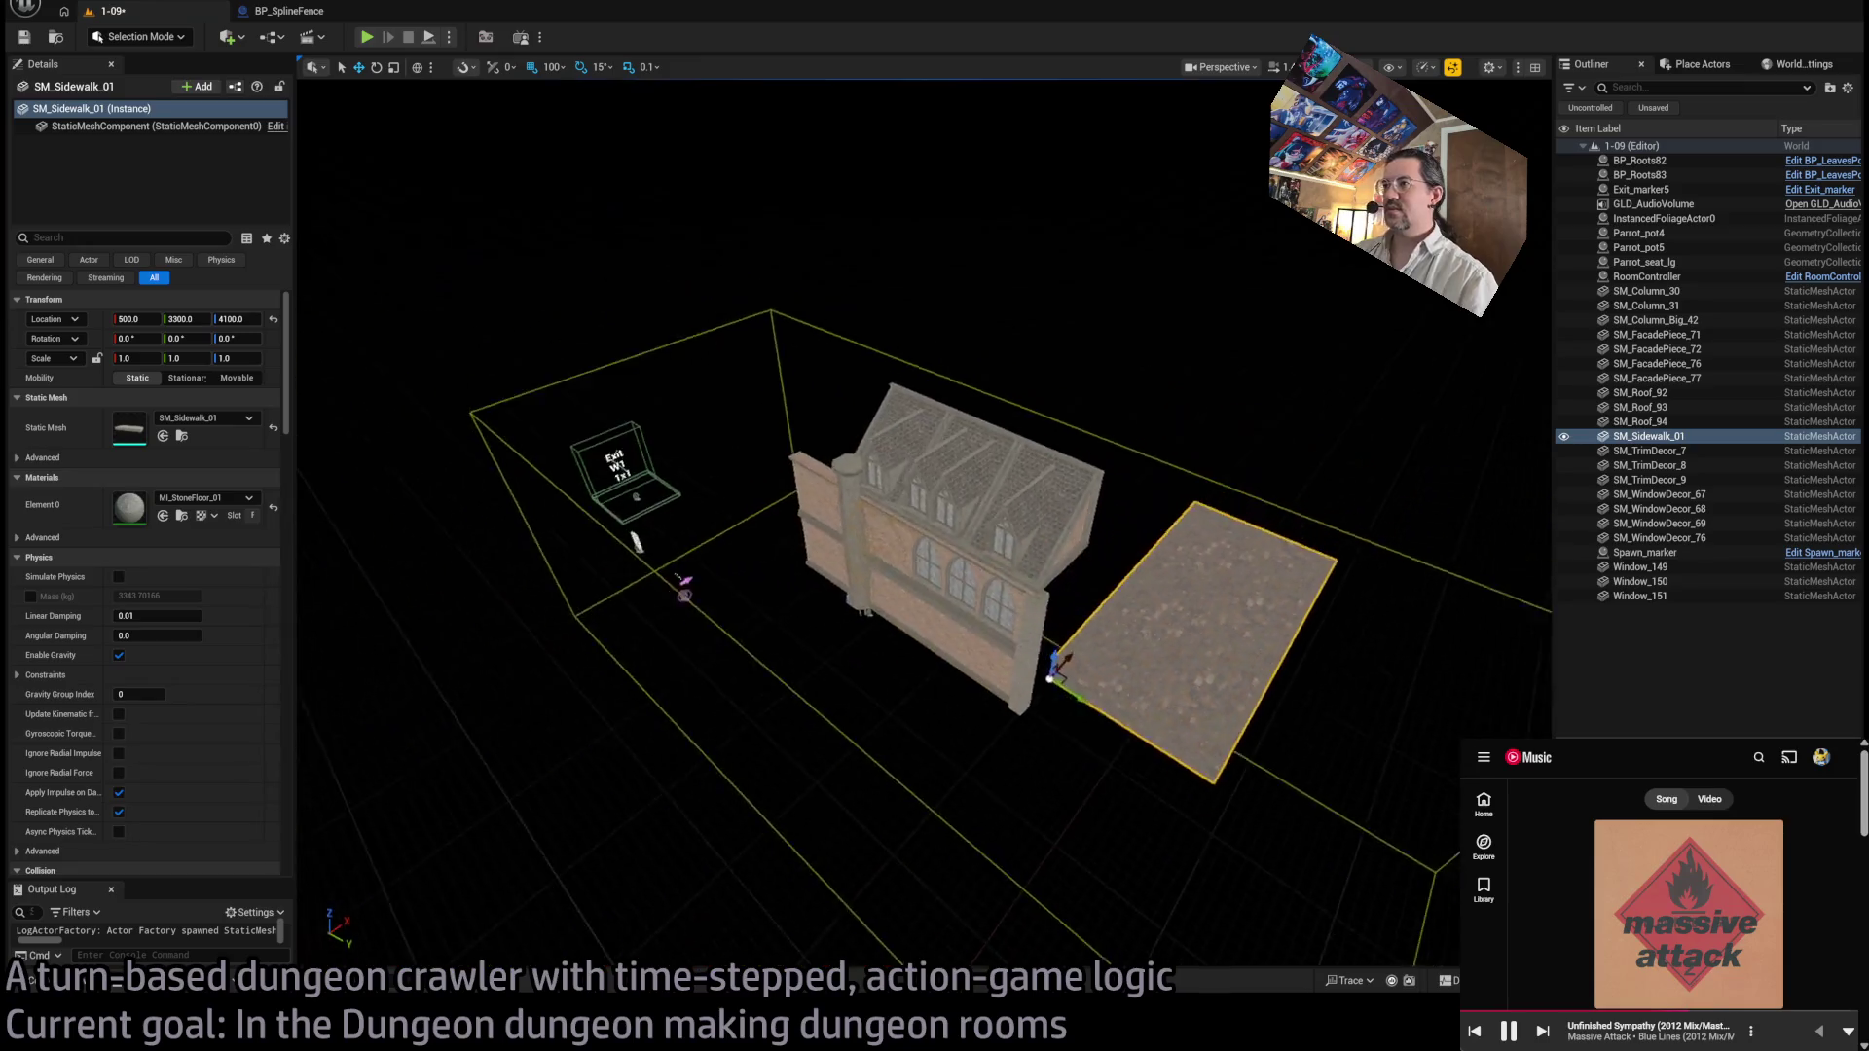
mouse_move(964, 499)
mouse_down()
mouse_move(830, 502)
mouse_move(849, 501)
mouse_move(782, 648)
mouse_move(785, 623)
mouse_up()
key(f)
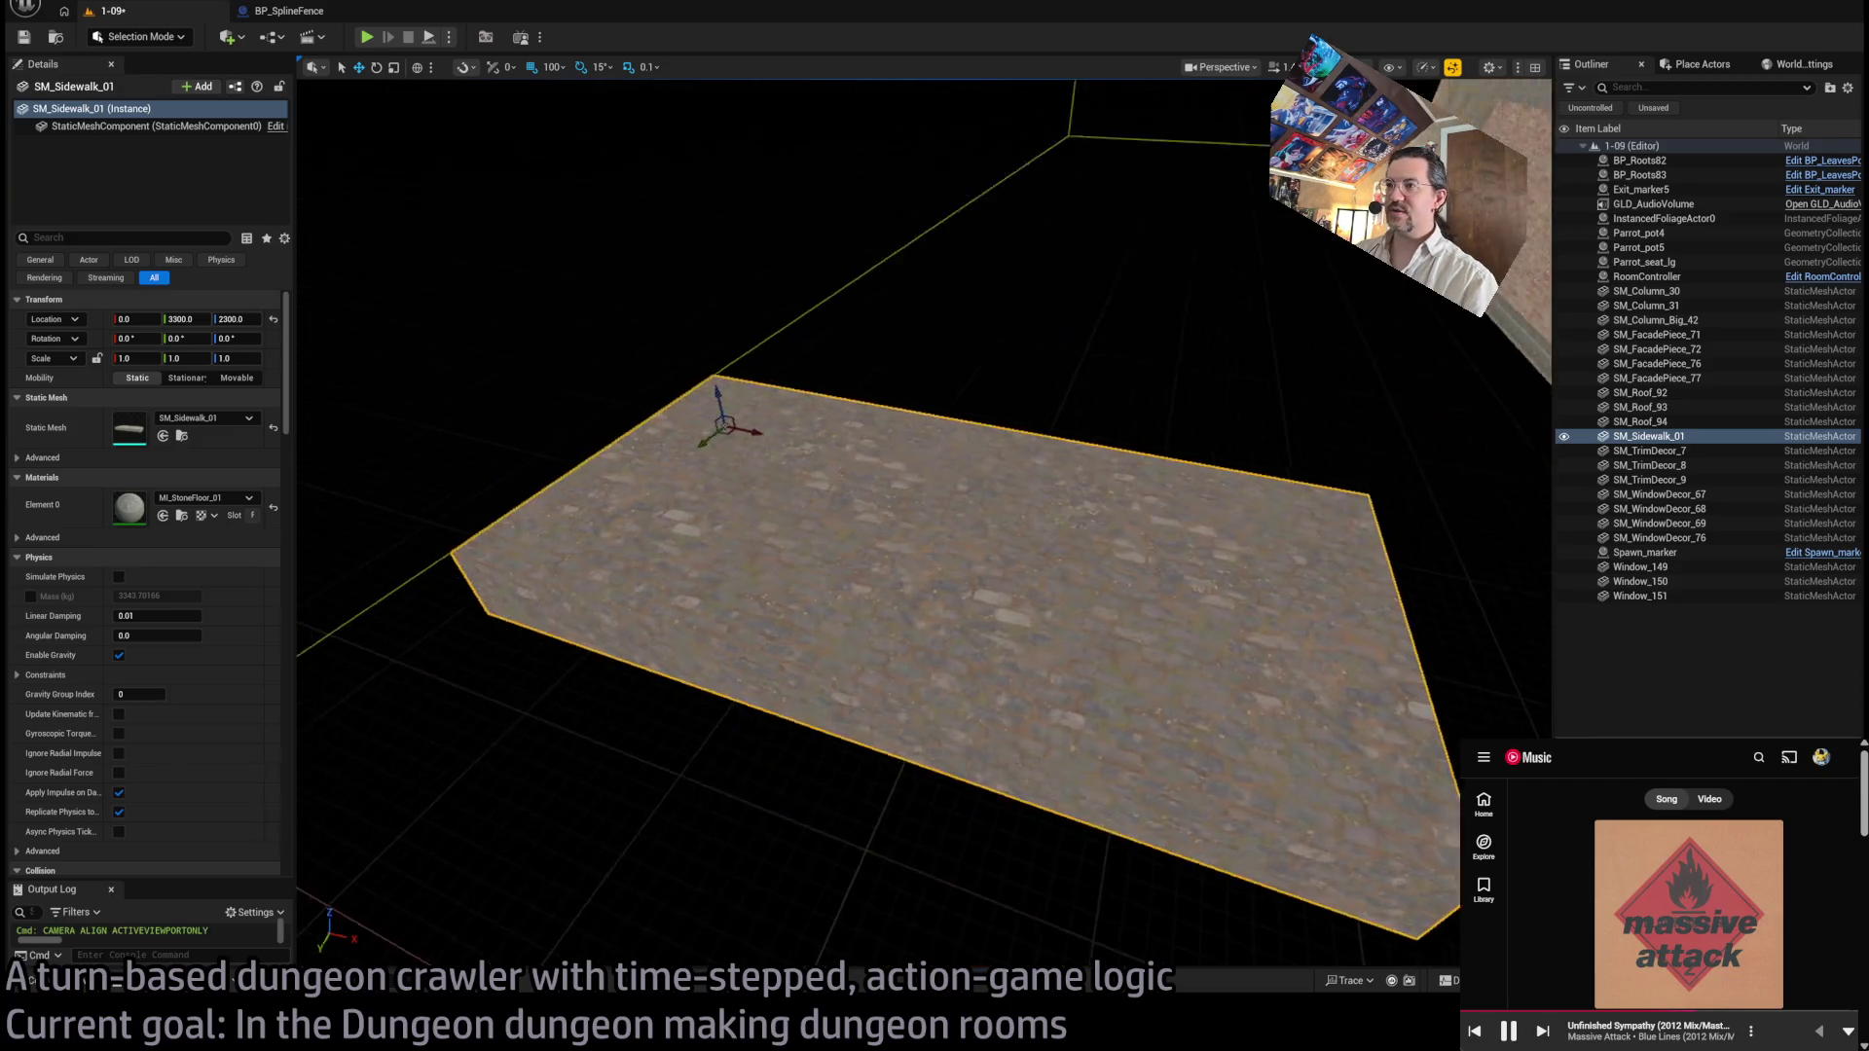
scroll(959, 656, up, 3)
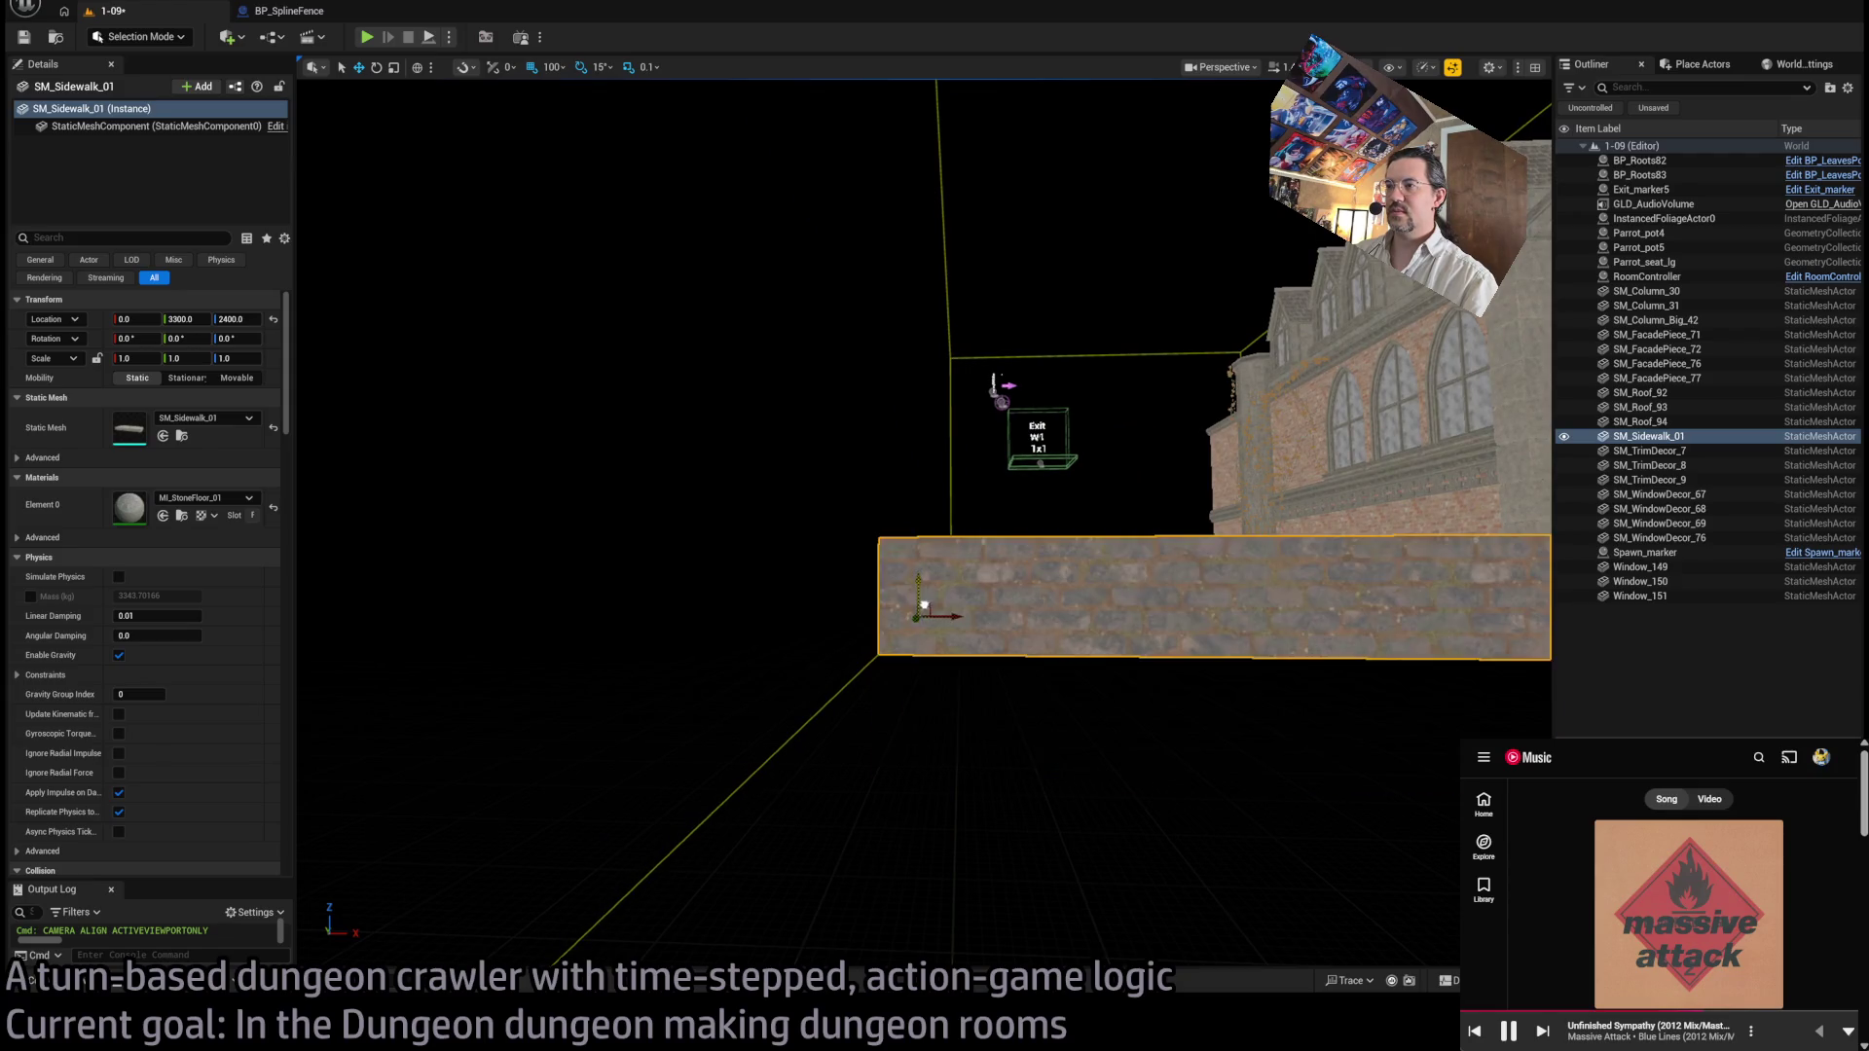
scroll(960, 656, up, 2)
mouse_move(959, 656)
mouse_down()
mouse_move(808, 647)
mouse_move(787, 574)
mouse_move(968, 563)
mouse_move(973, 584)
mouse_up()
key(ctrl+d)
scroll(973, 603, up, 2)
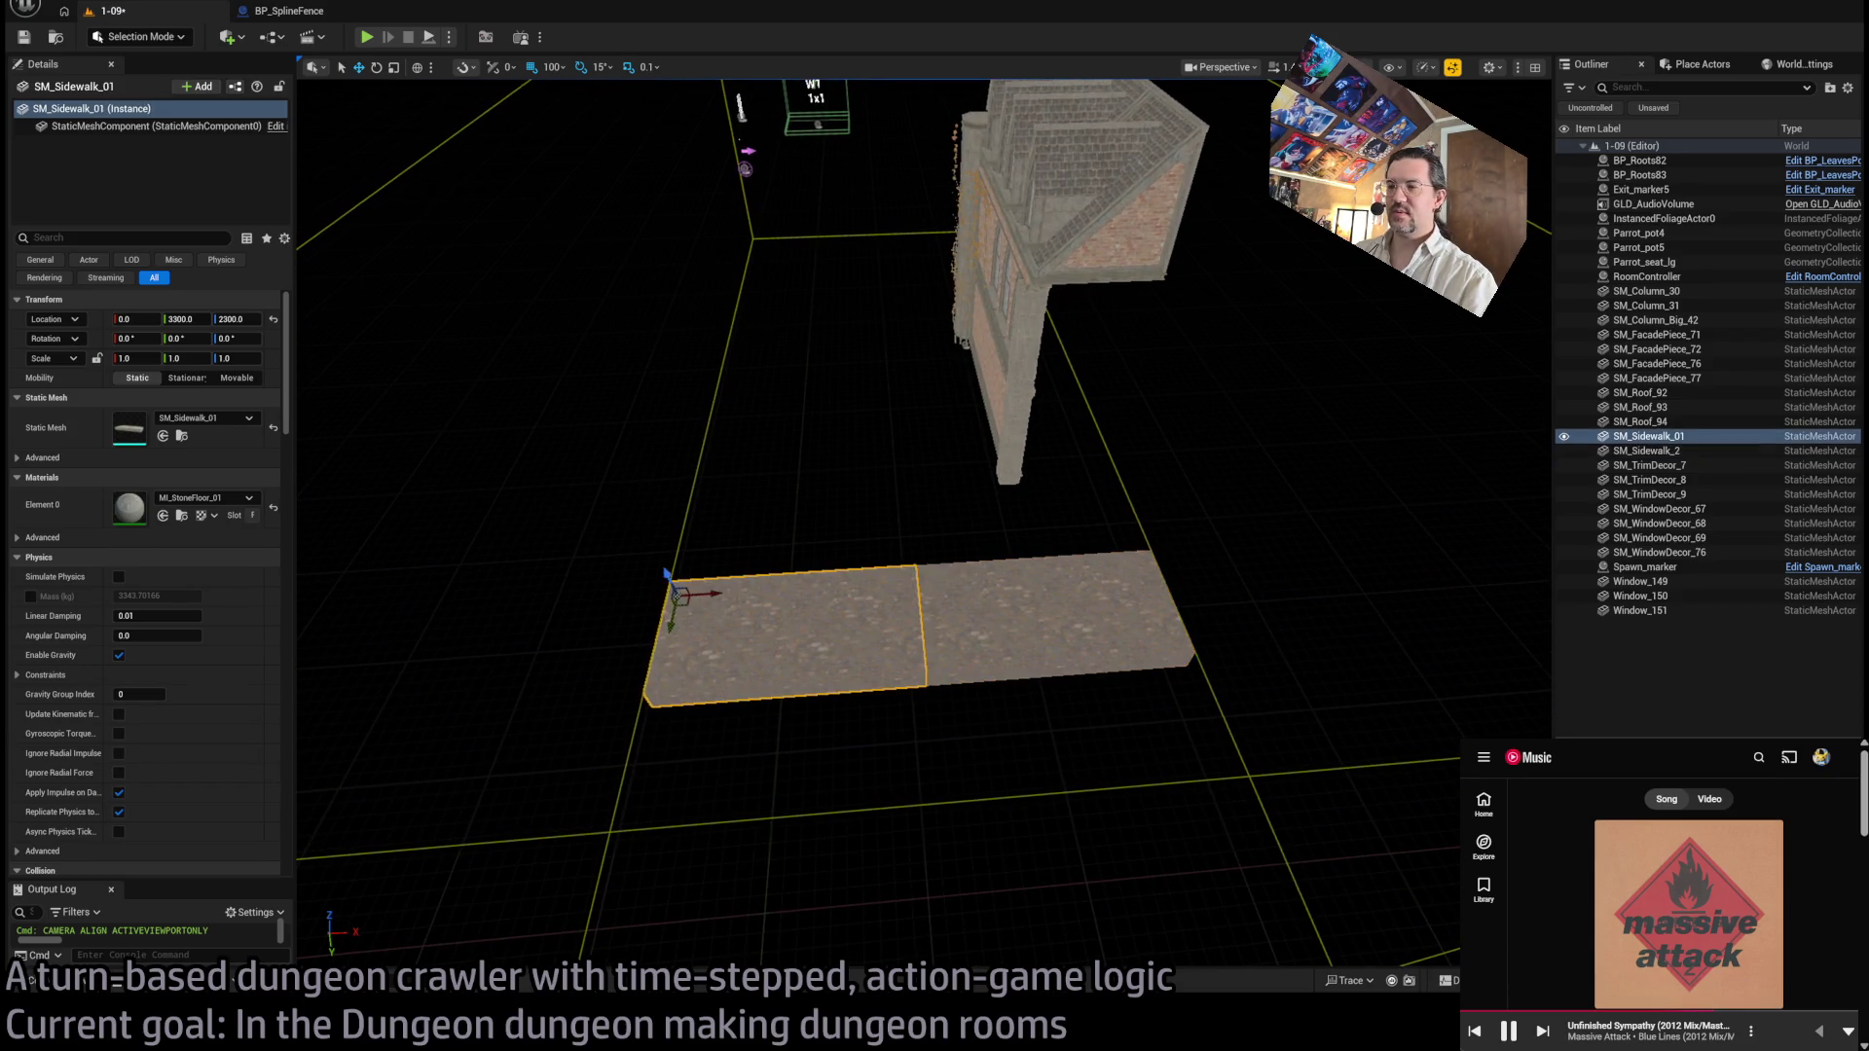
click(734, 596)
Step: Undo a stray move of the original slab, then select both SM_Sidewalk_01 slabs
key(f)
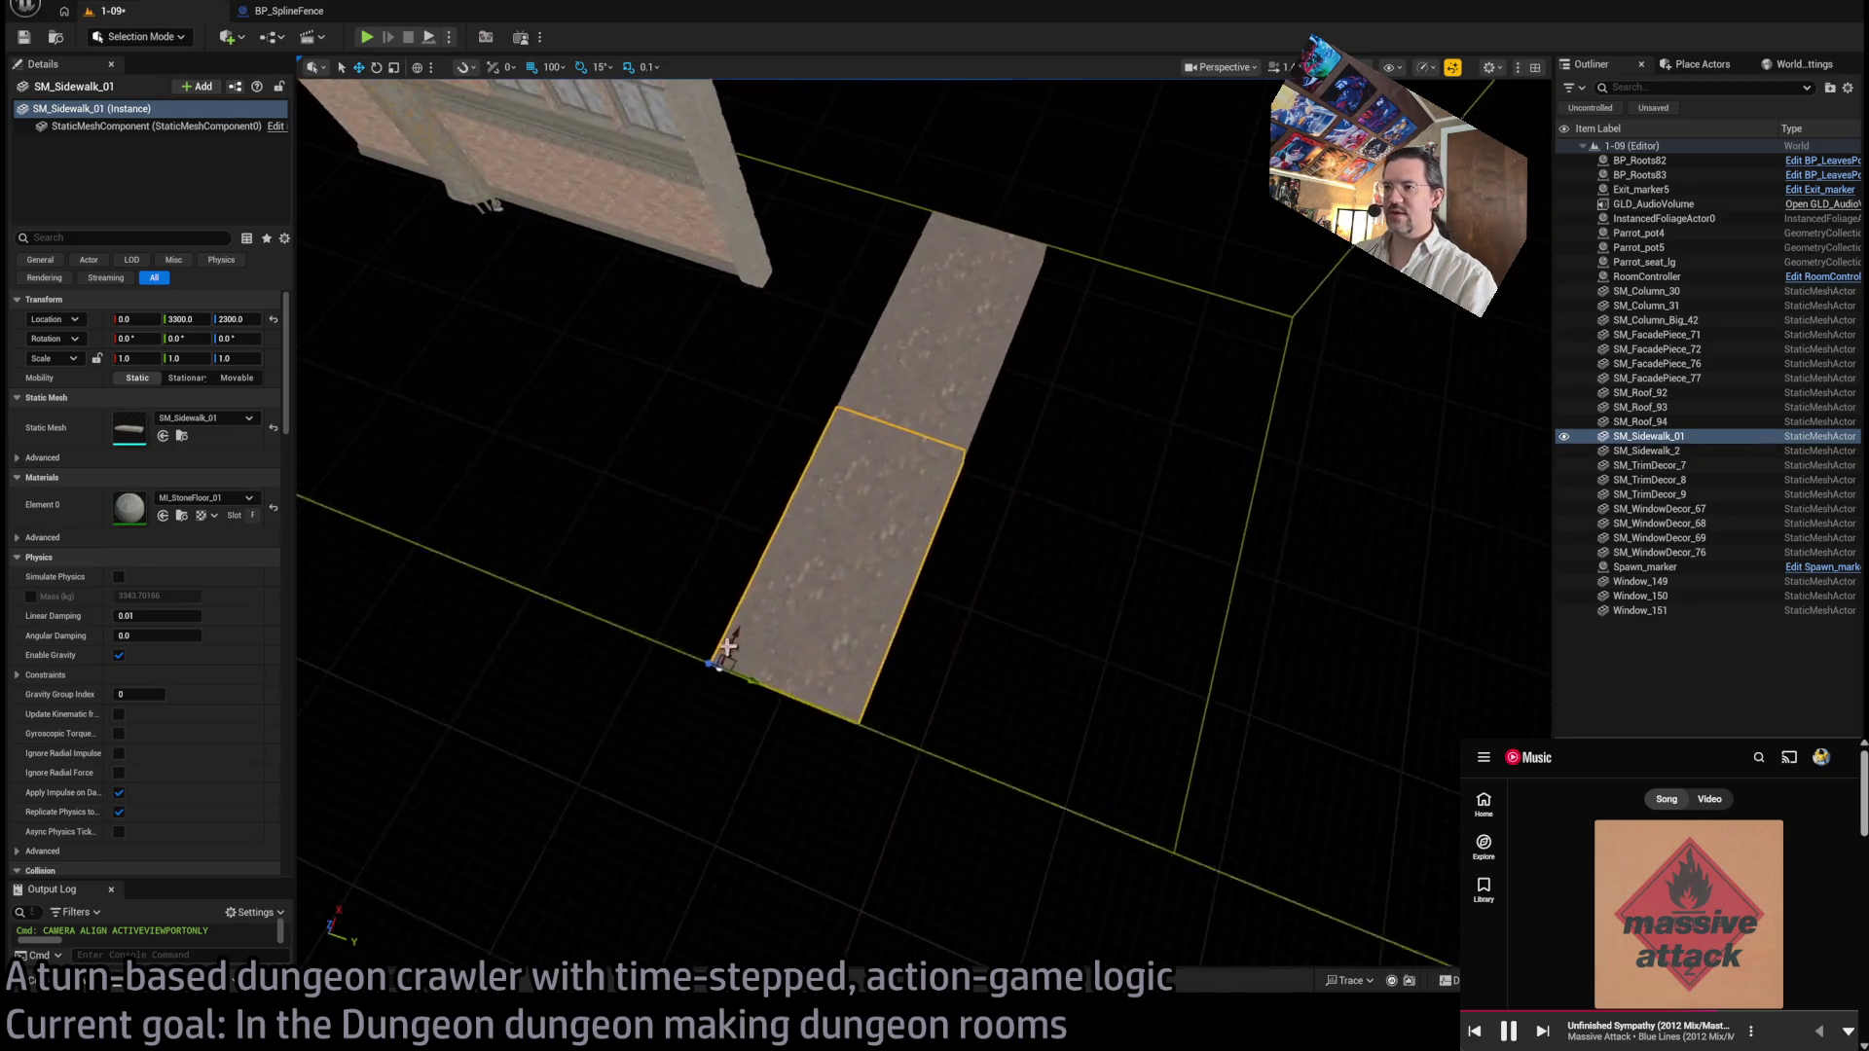
drag(742, 669, 888, 717)
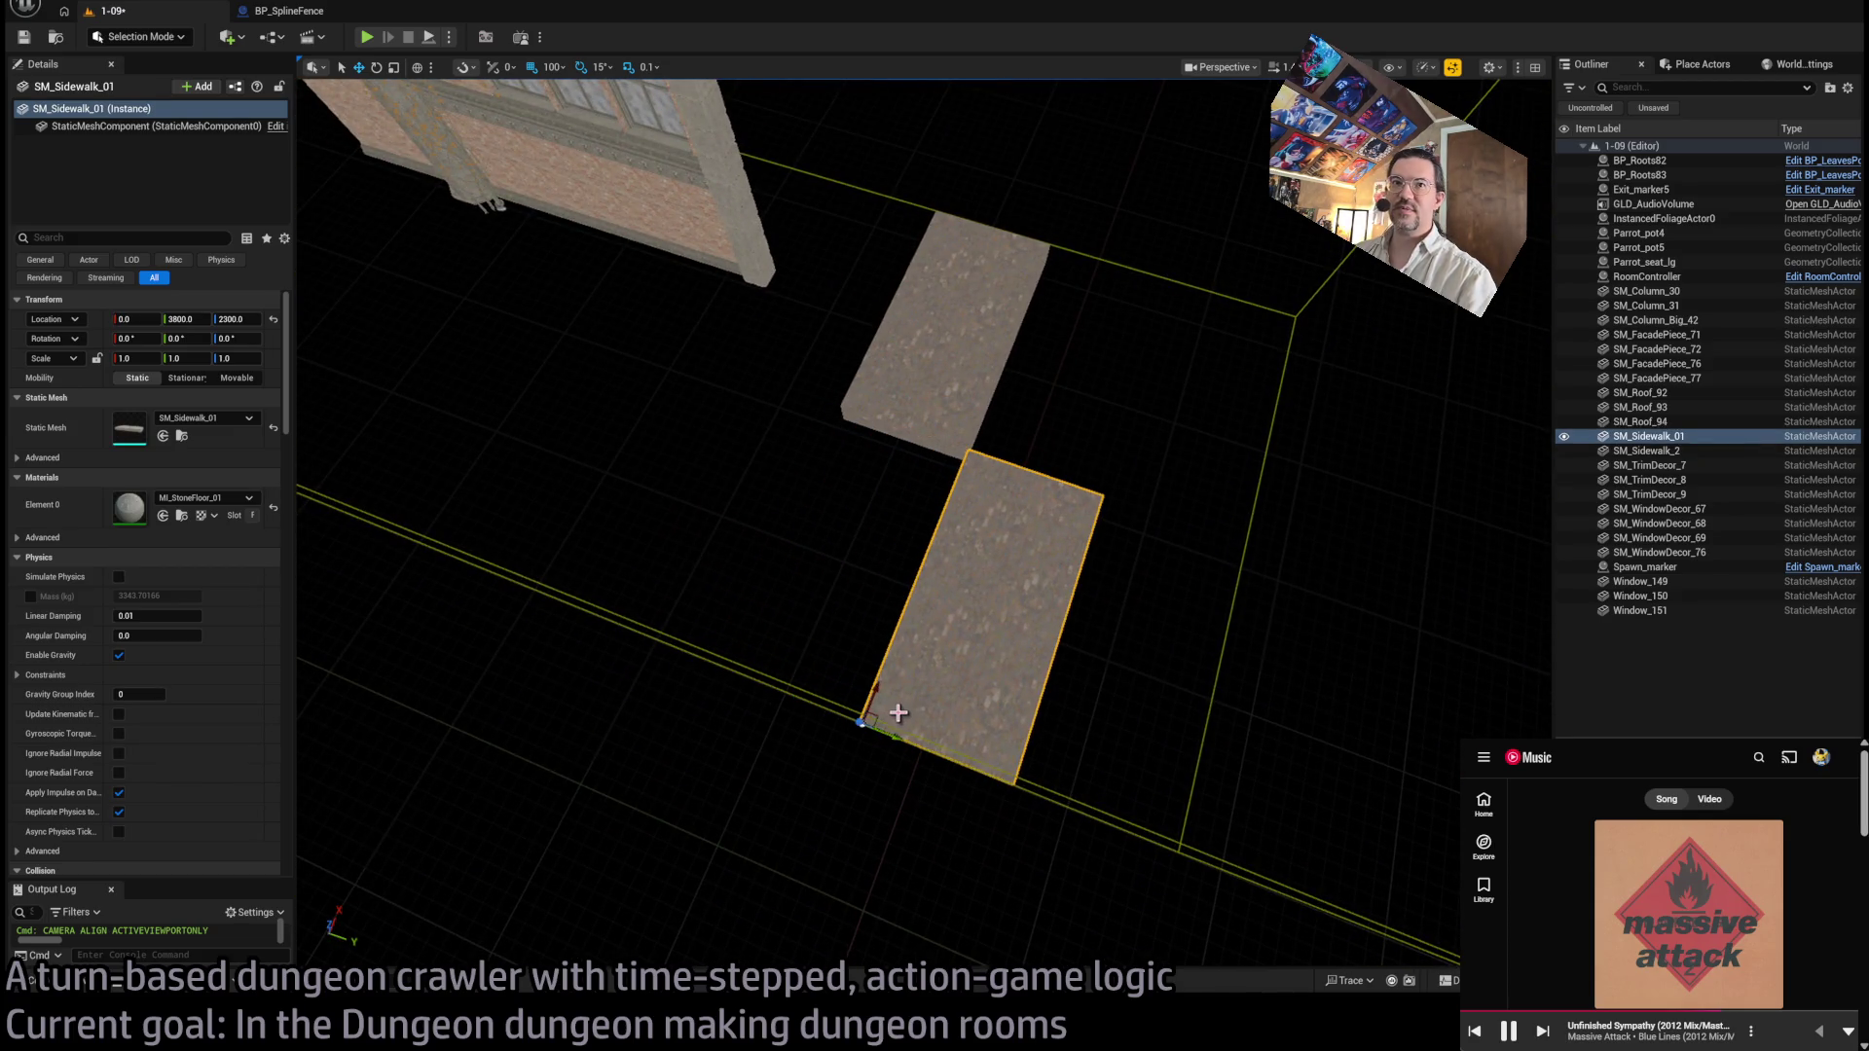
key(ctrl+z)
click(932, 379)
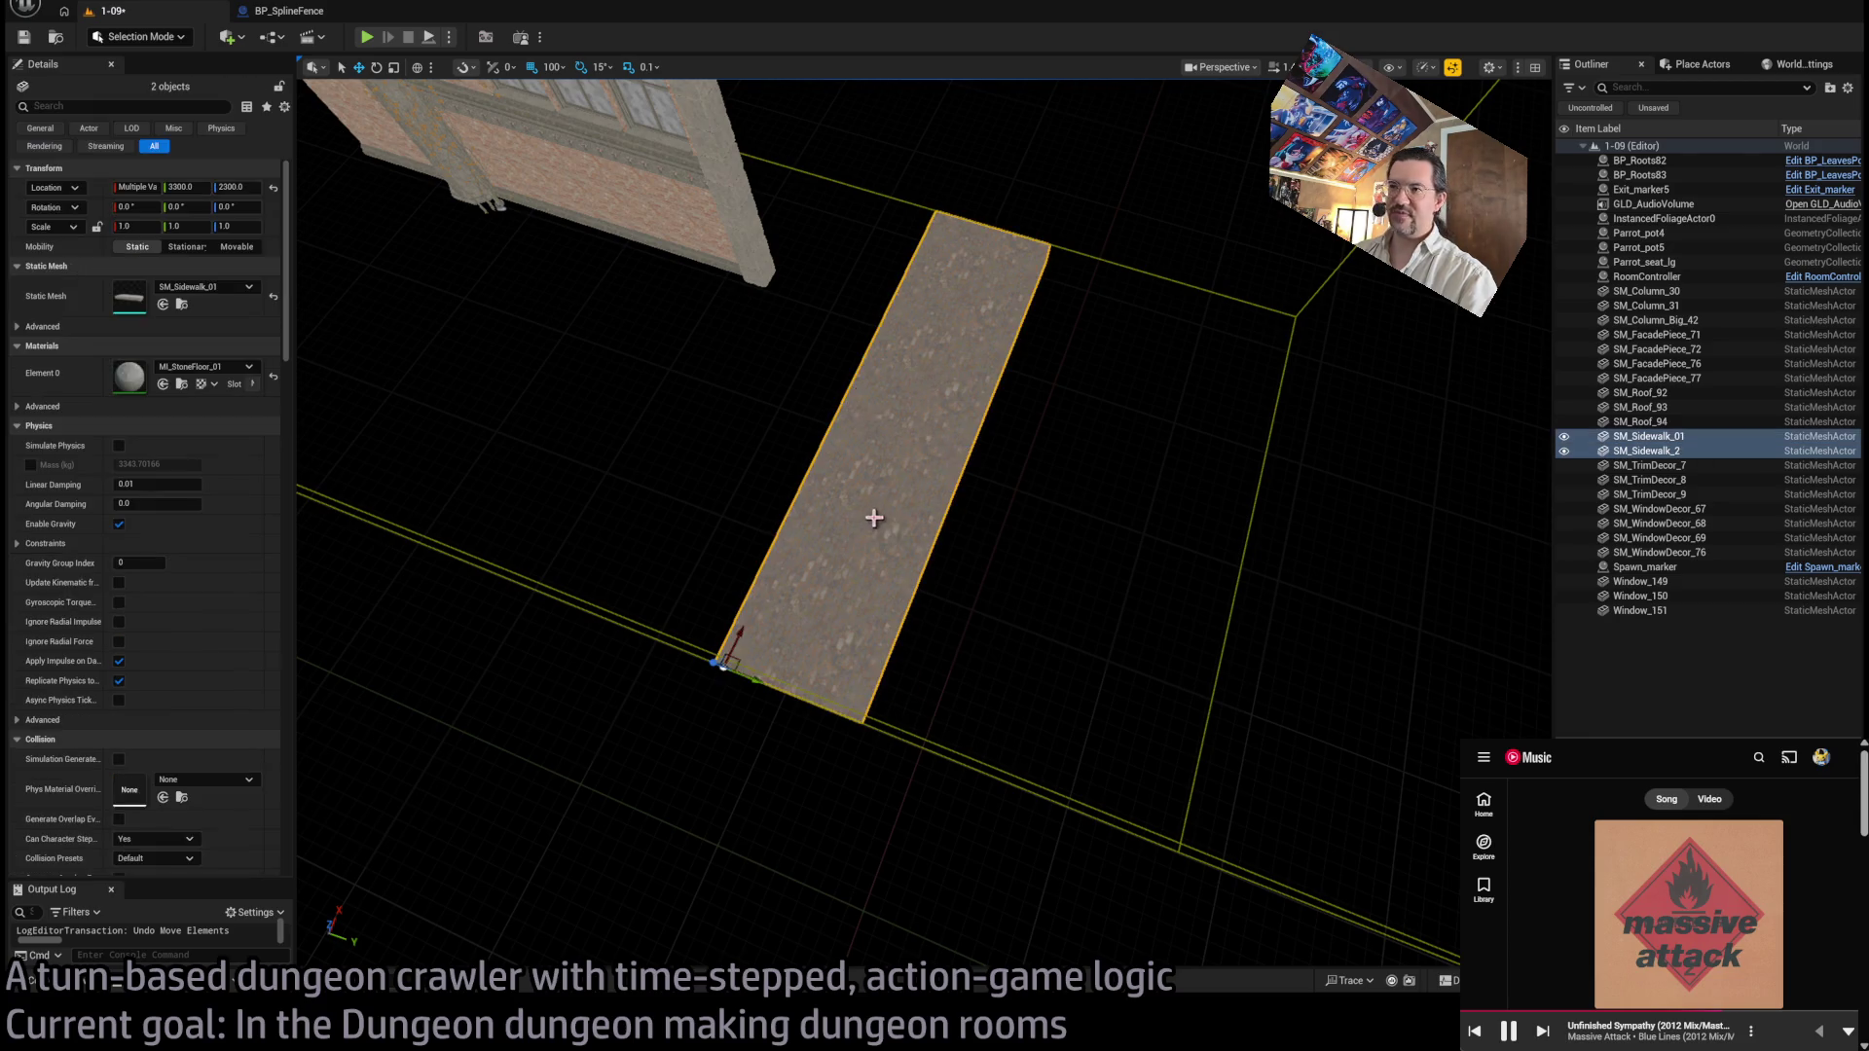
click(943, 527)
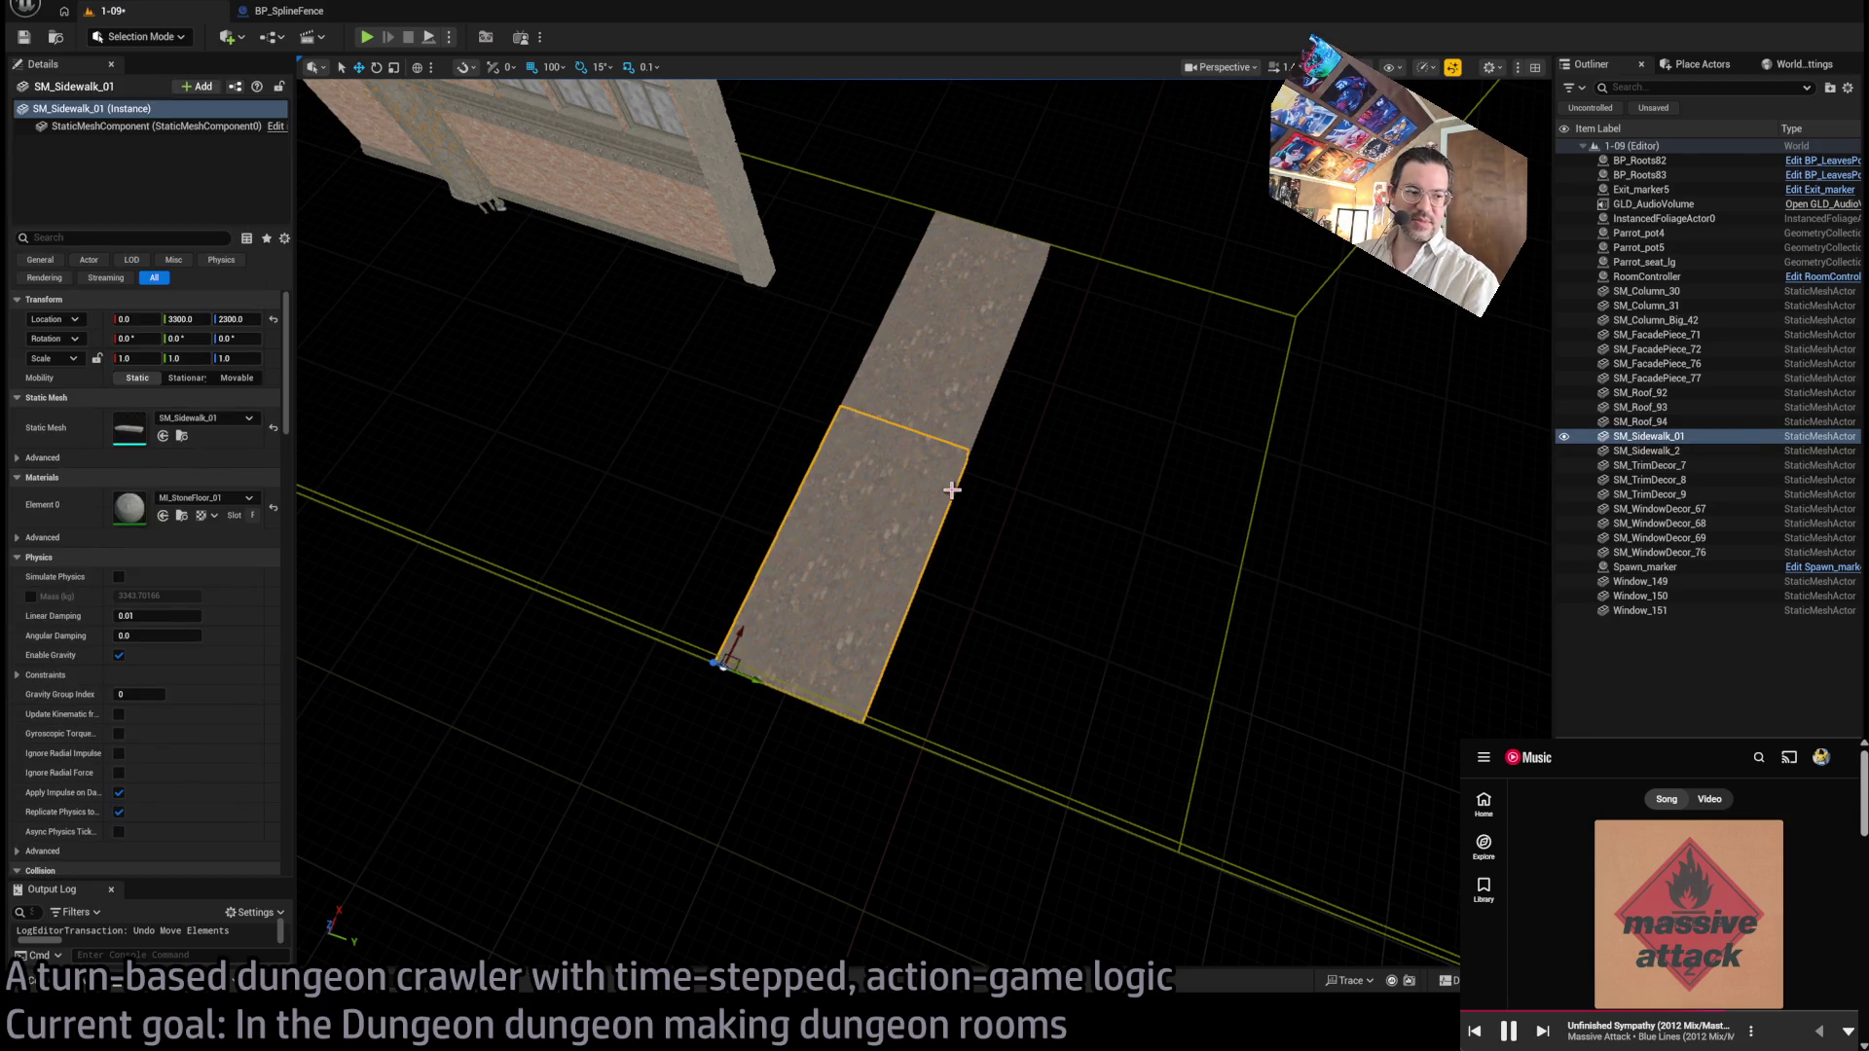
ctrl+click(954, 352)
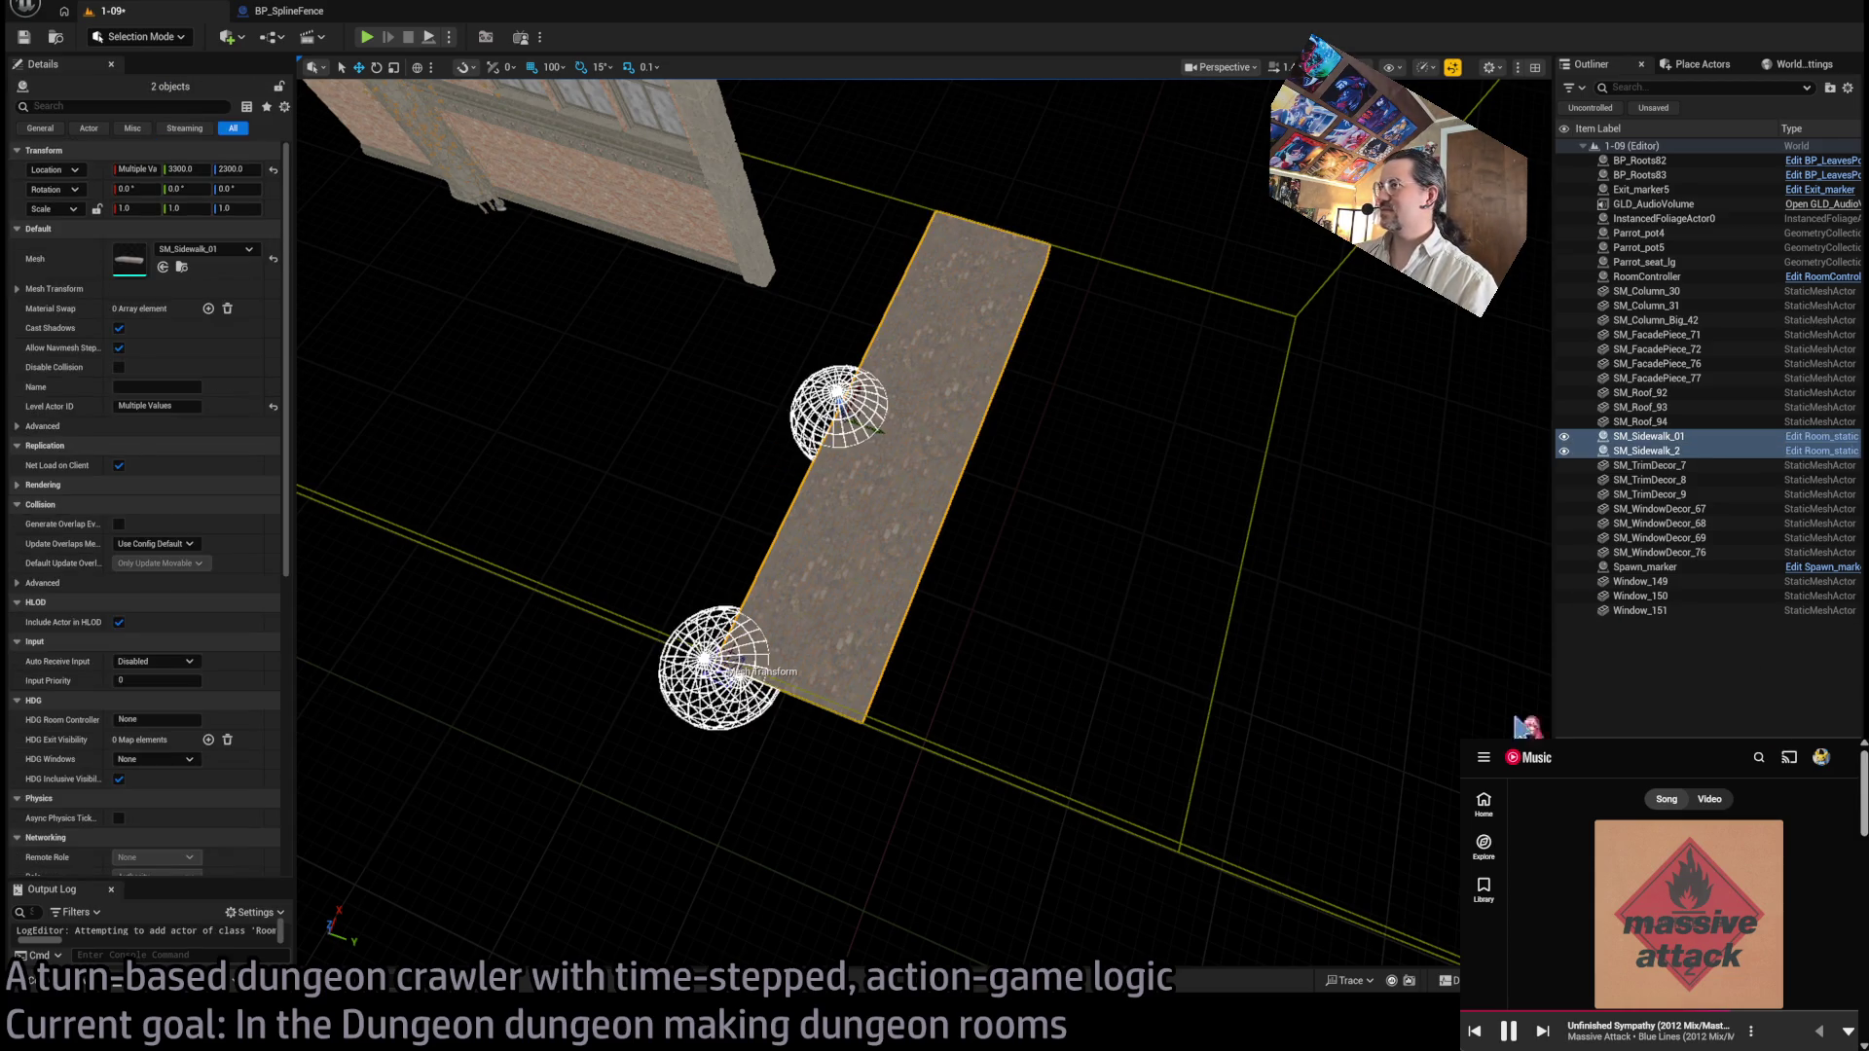
Step: Move the two-slab strip to Y 0 along the room's edge beside the W1 exit
drag(974, 584, 1020, 647)
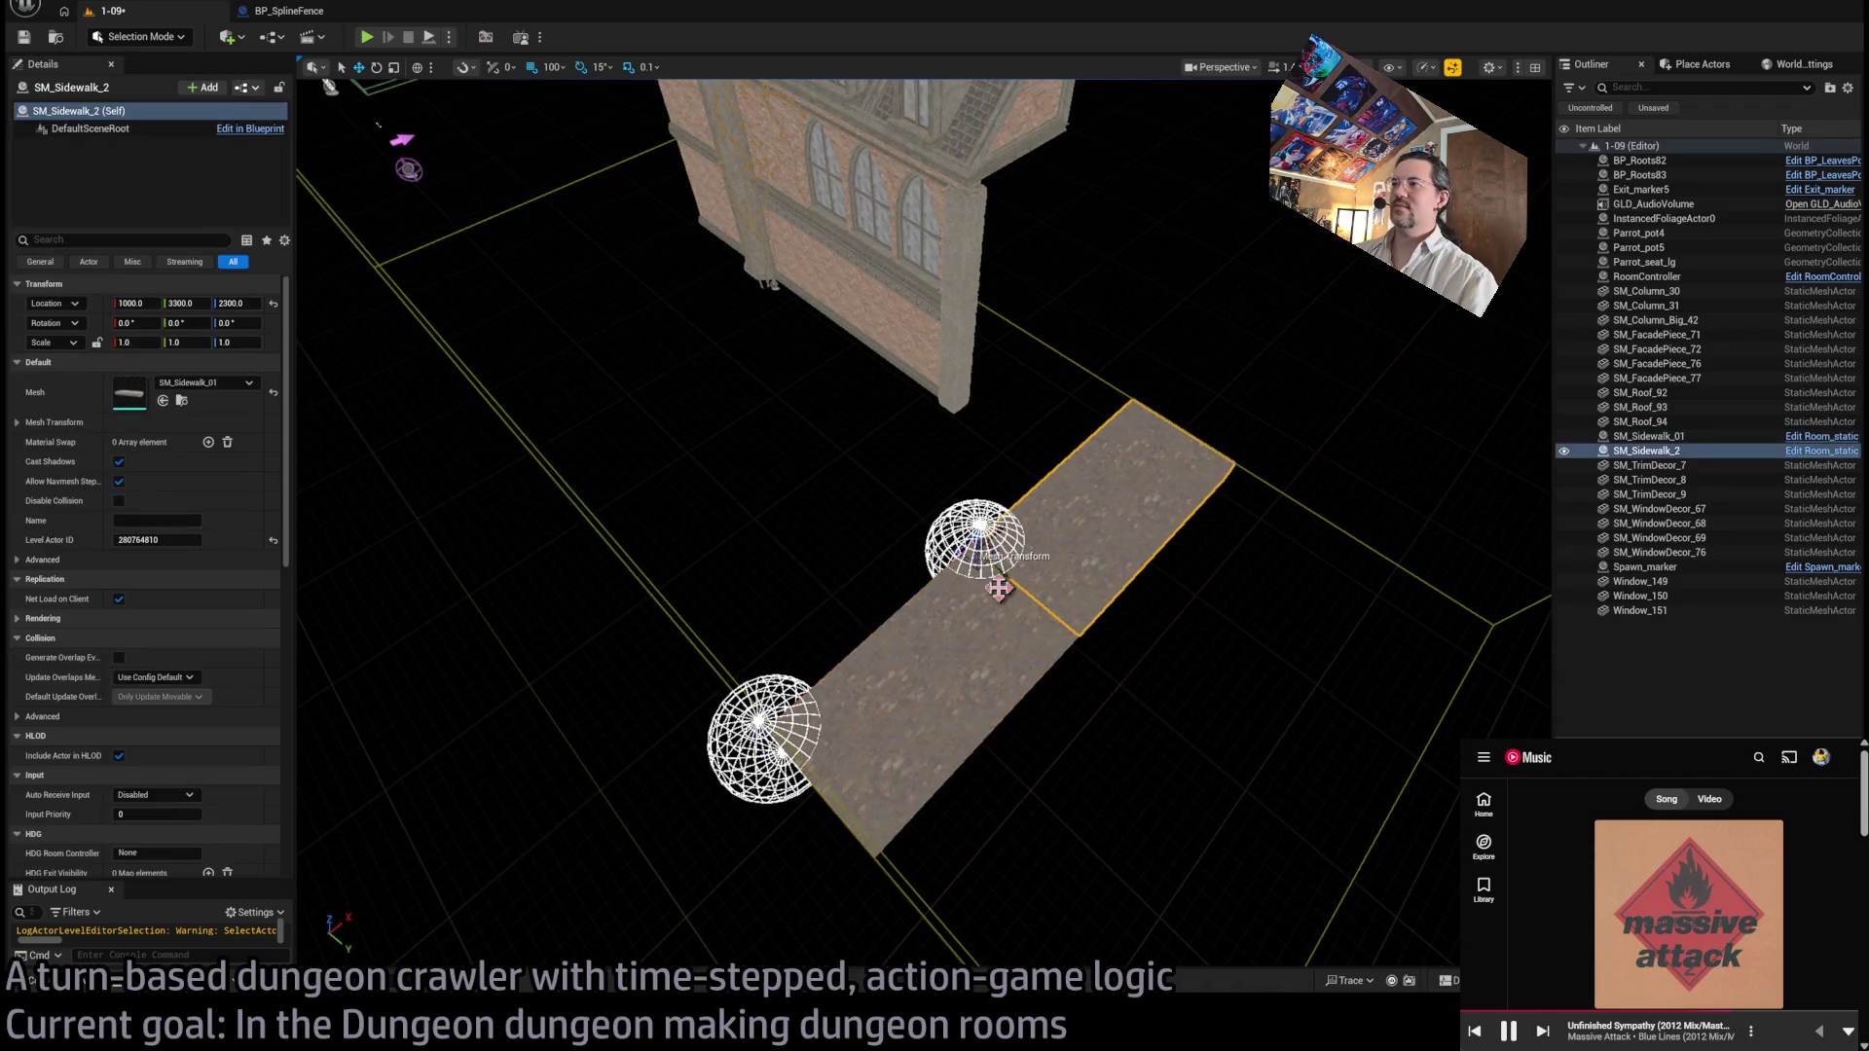
mouse_move(985, 567)
mouse_down()
mouse_move(1138, 730)
mouse_move(418, 671)
mouse_move(390, 686)
mouse_up()
drag(681, 584, 798, 662)
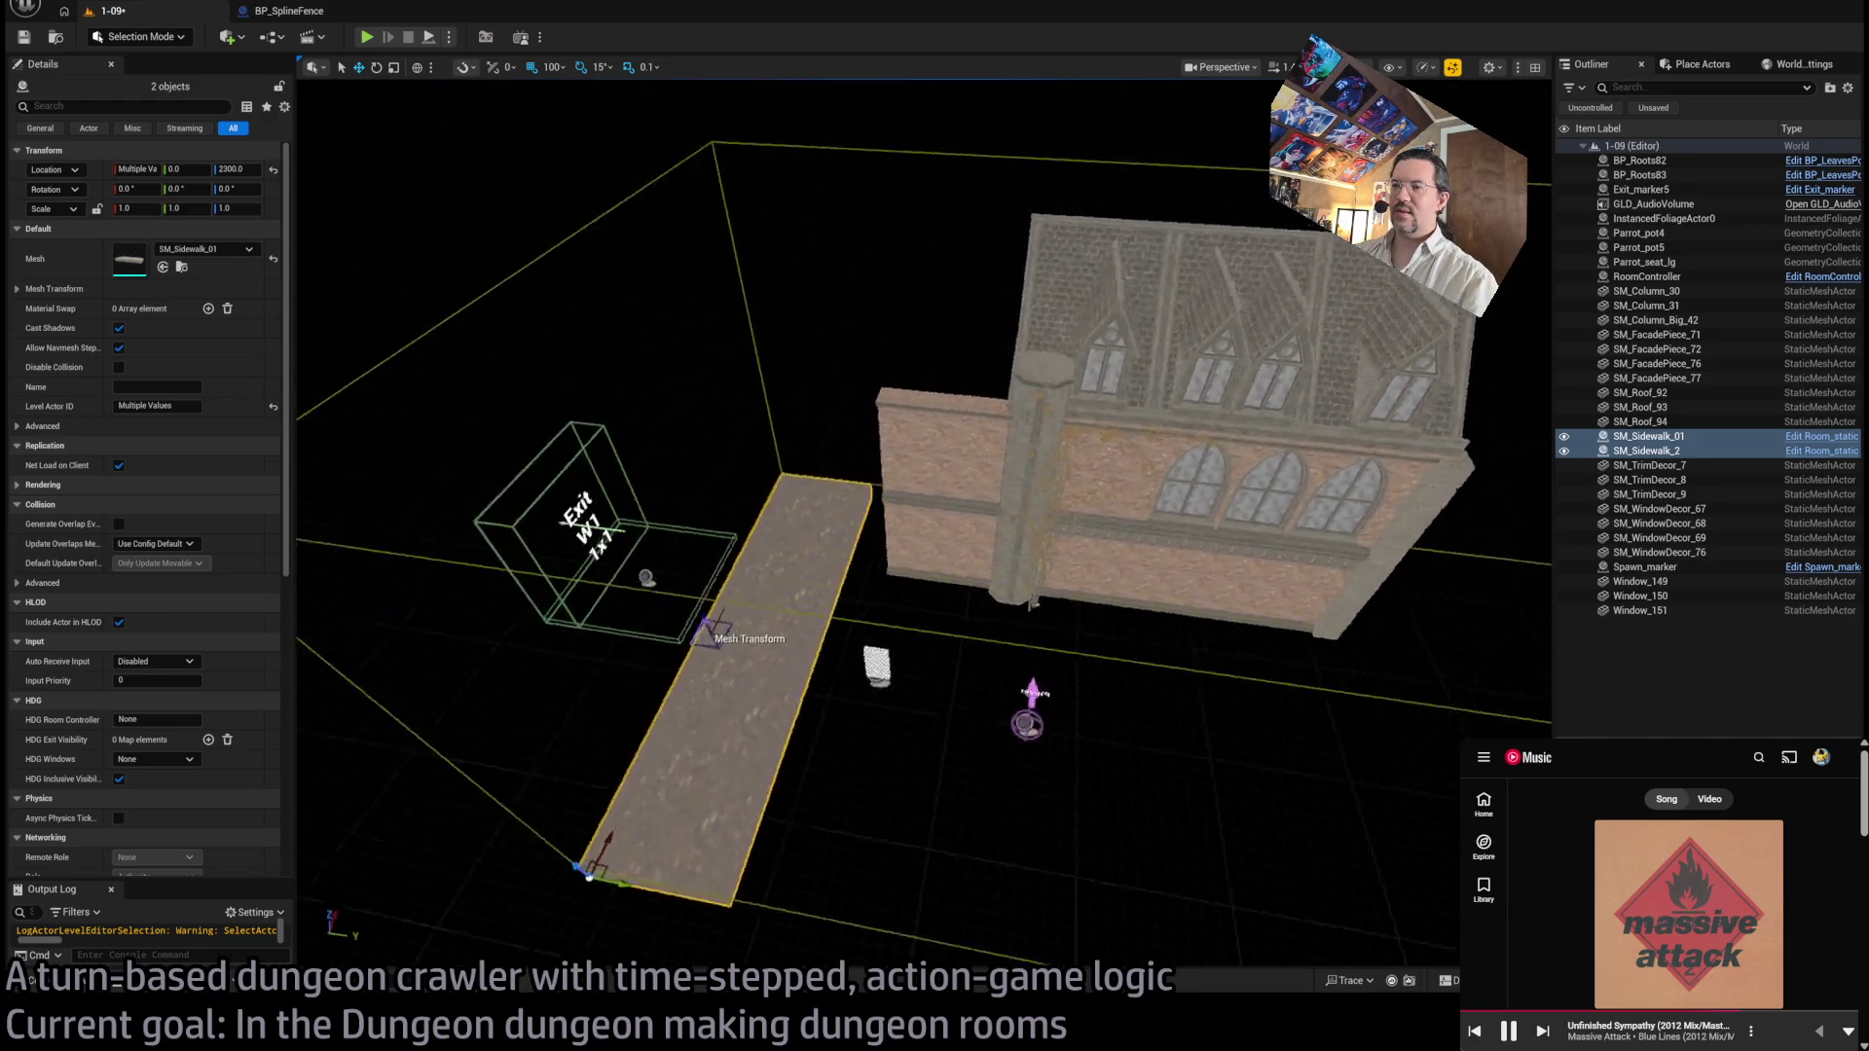
mouse_move(759, 740)
mouse_down()
mouse_move(779, 720)
mouse_move(659, 798)
mouse_up()
ctrl+click(759, 739)
key(ctrl+z)
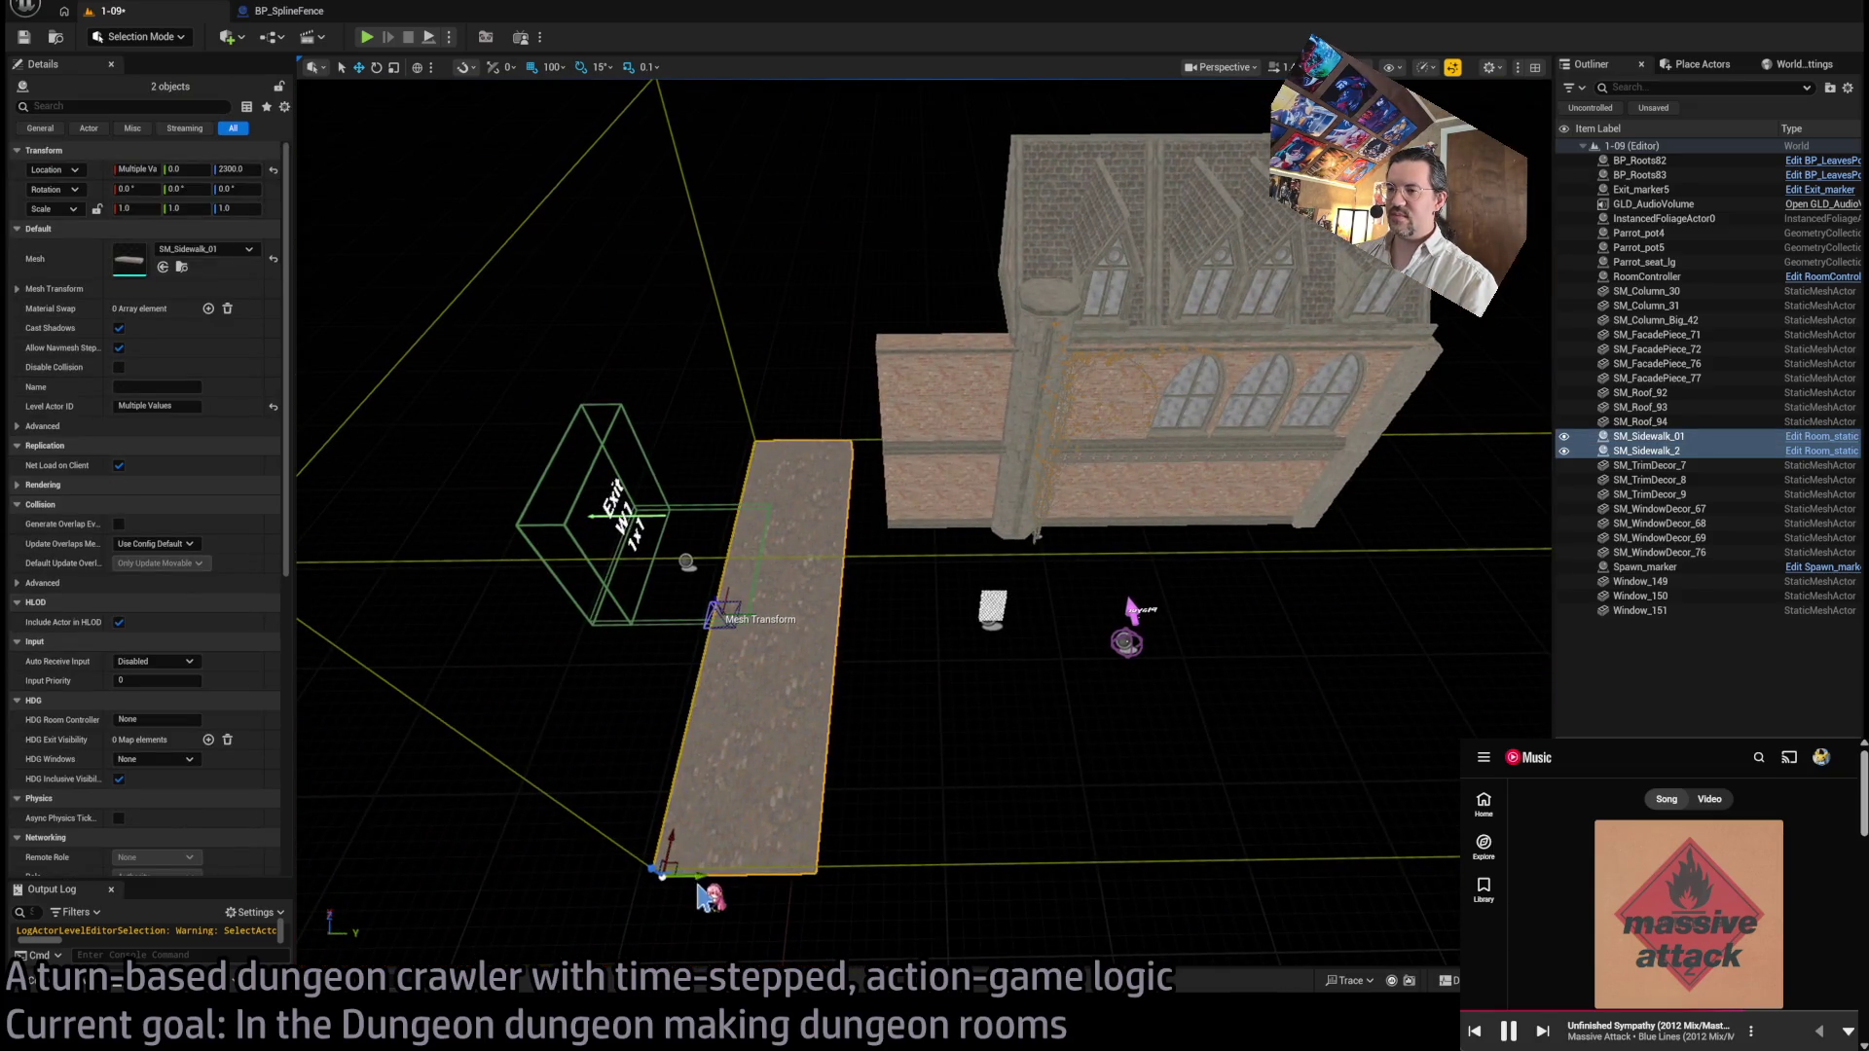
Step: Duplicate the slab pair four times across the floor, reaching SM_Sidewalk_19 and 20 at X 4500
drag(699, 887, 875, 854)
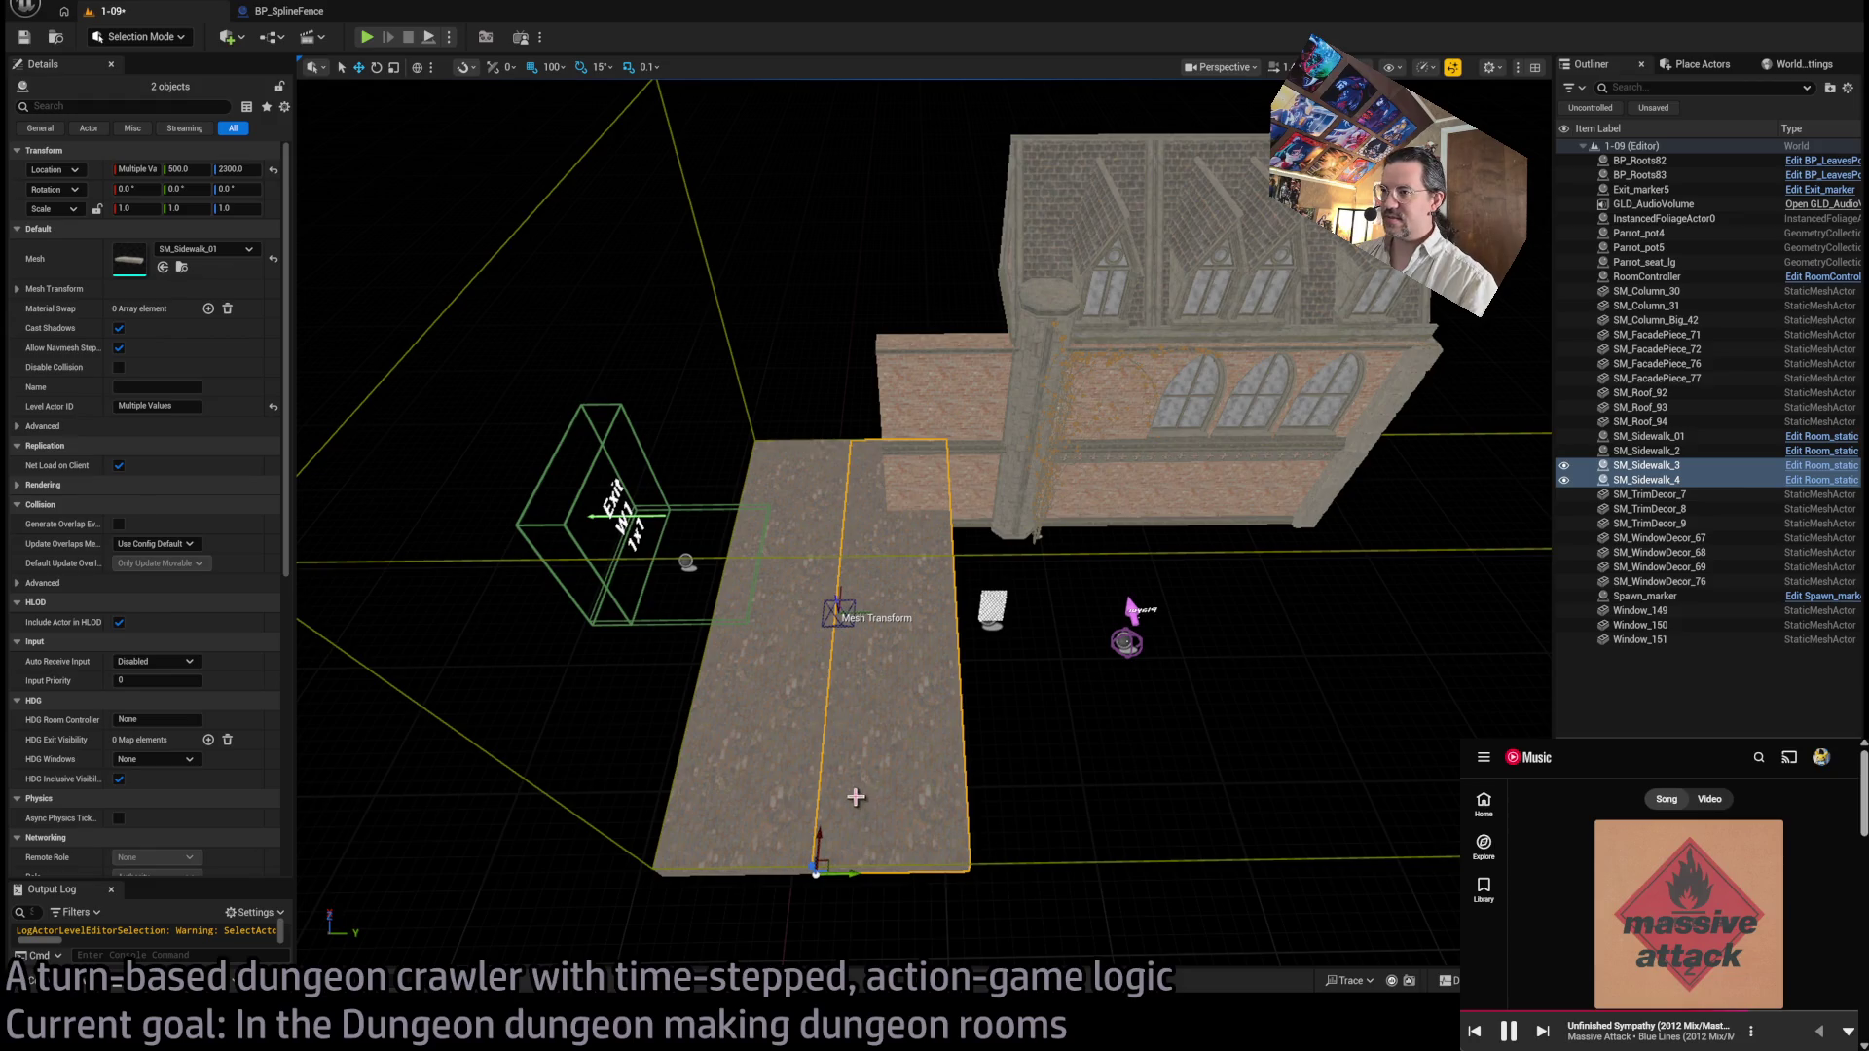
mouse_move(848, 877)
mouse_down()
mouse_move(1183, 862)
mouse_move(1124, 868)
mouse_up()
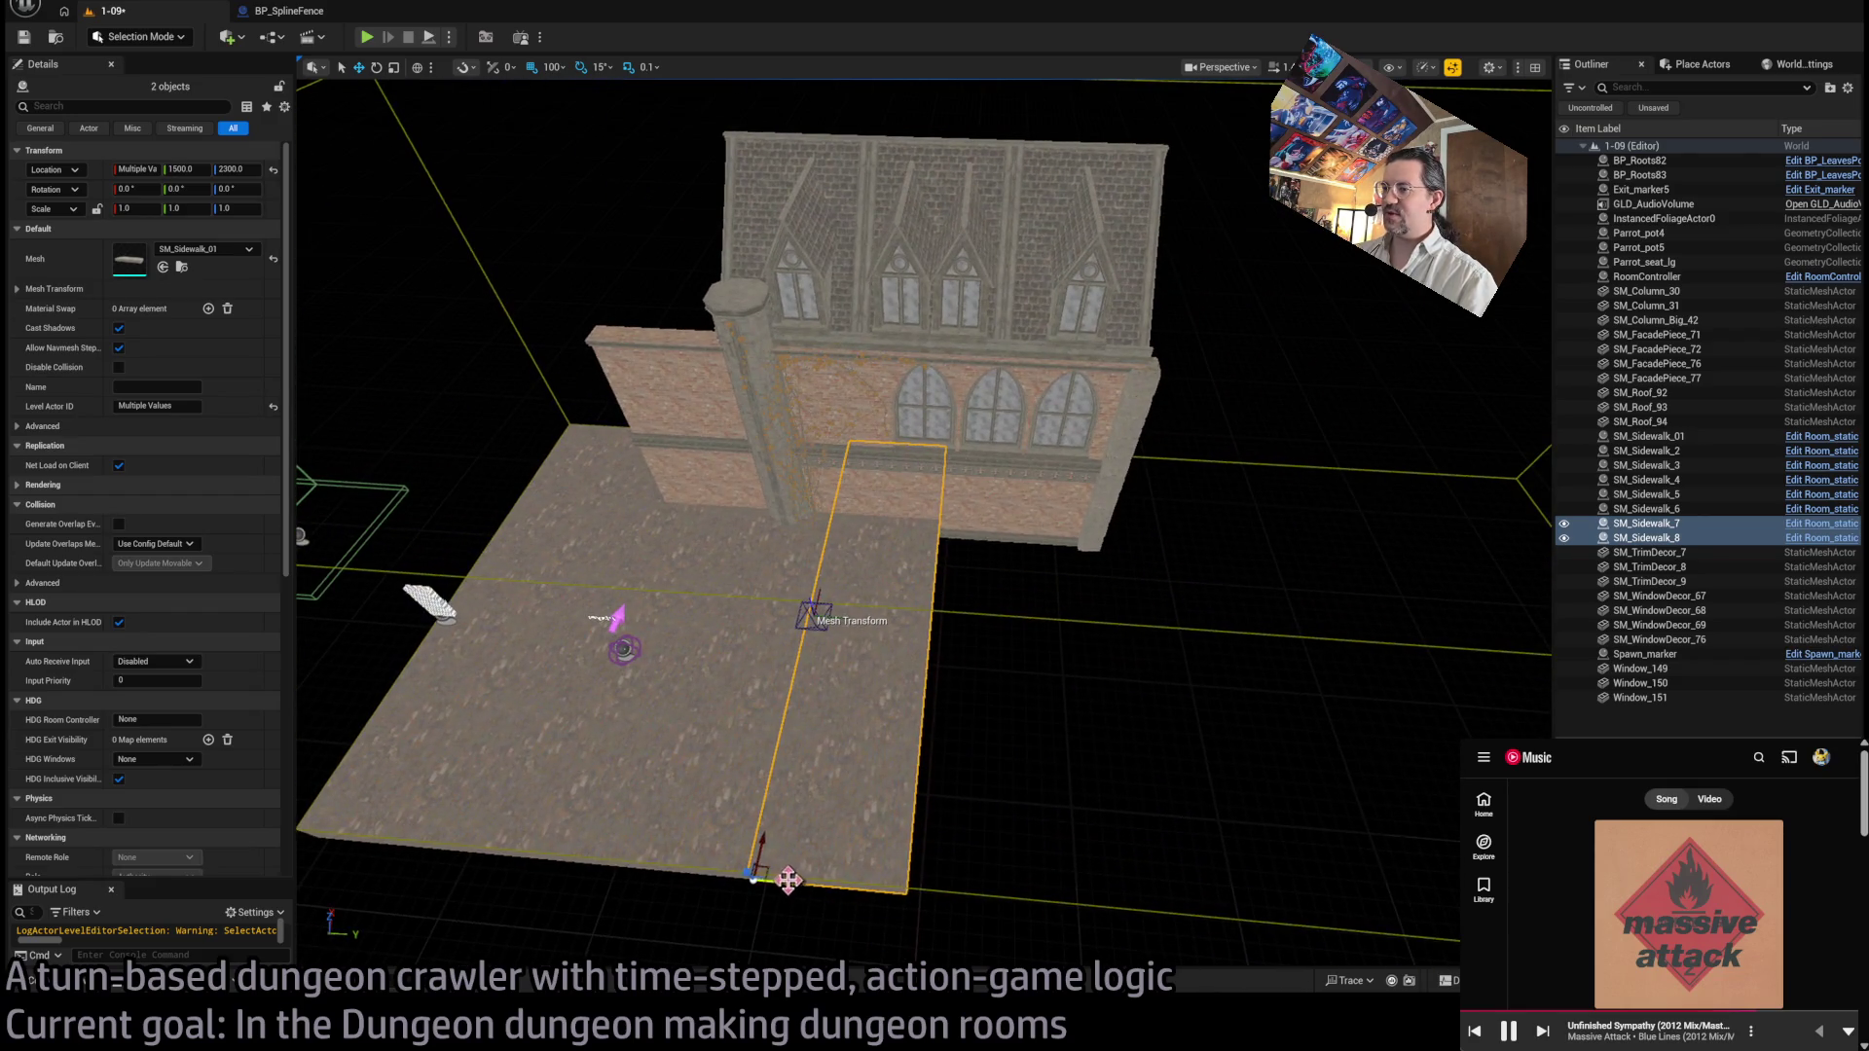
mouse_move(778, 878)
mouse_down()
mouse_move(1129, 897)
mouse_move(1070, 888)
mouse_up()
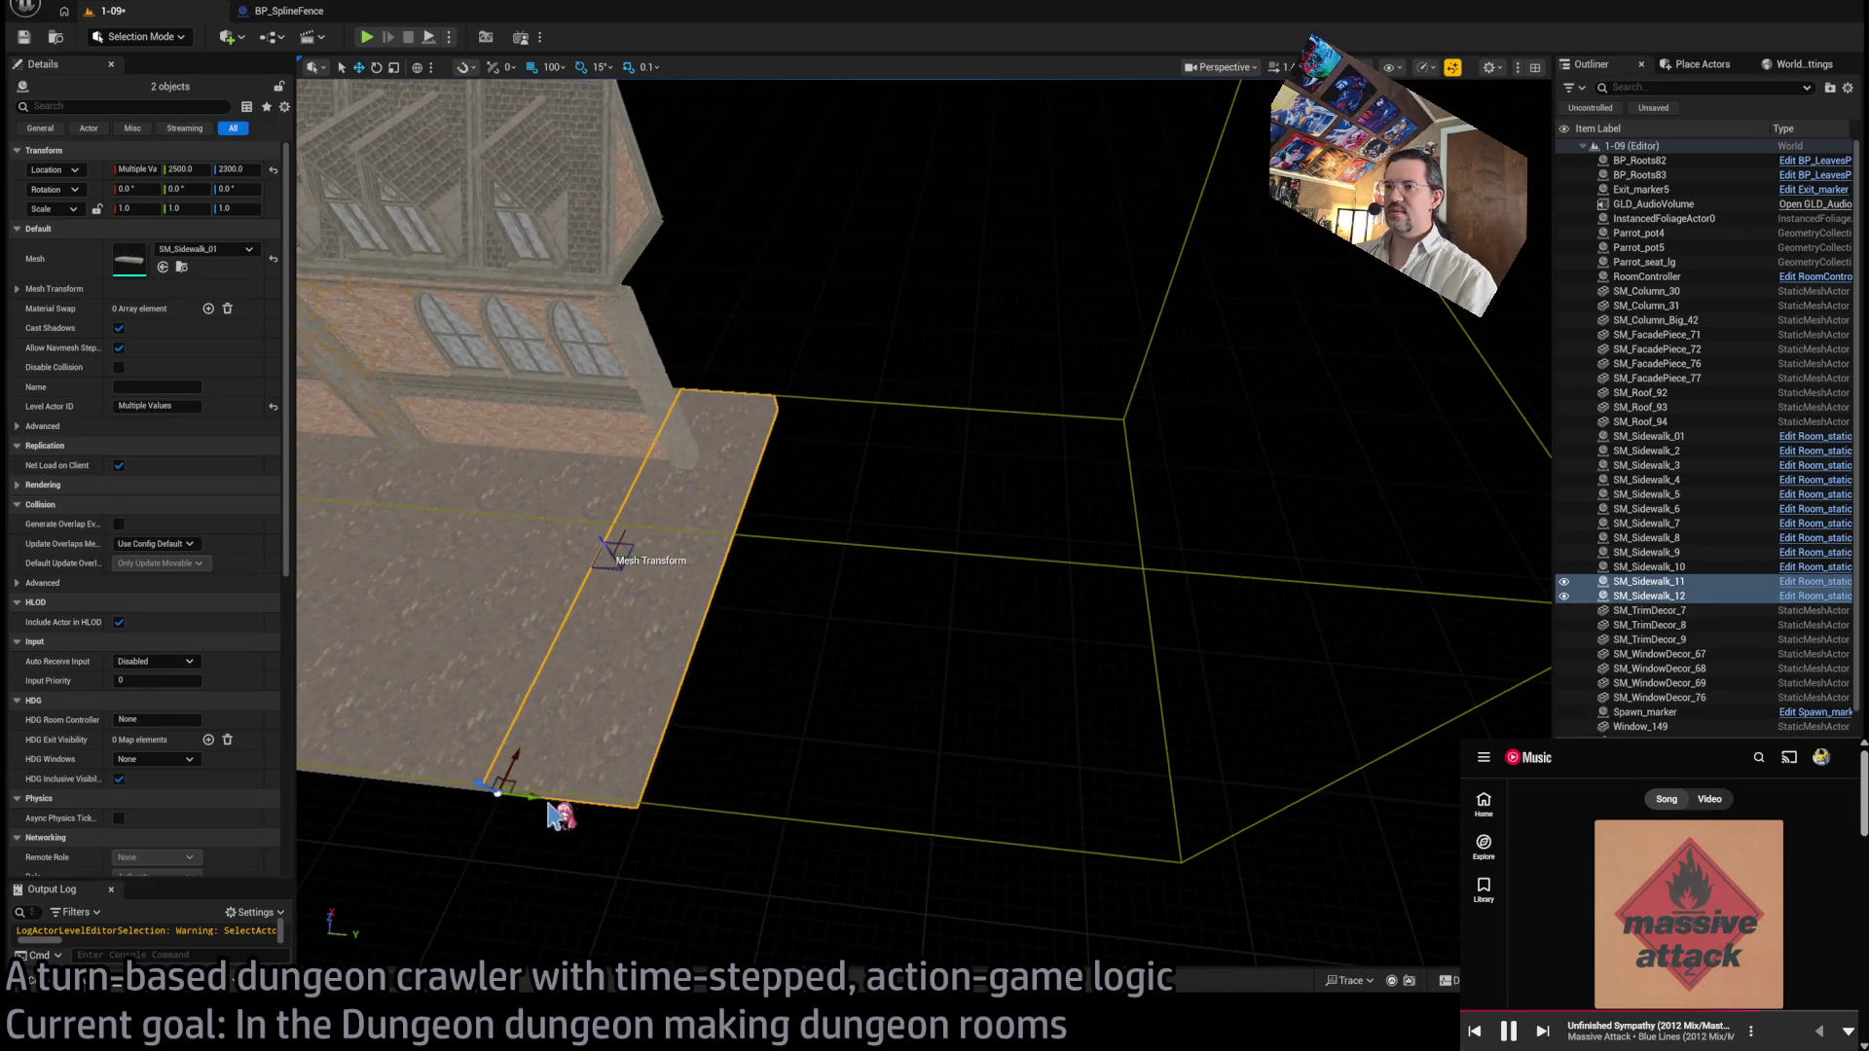
mouse_move(503, 790)
mouse_down()
mouse_move(652, 798)
mouse_move(670, 830)
mouse_move(633, 803)
mouse_move(701, 750)
mouse_move(831, 771)
mouse_move(1014, 885)
mouse_move(926, 850)
mouse_move(889, 709)
mouse_move(845, 924)
mouse_move(808, 839)
mouse_move(945, 847)
mouse_move(910, 829)
mouse_up()
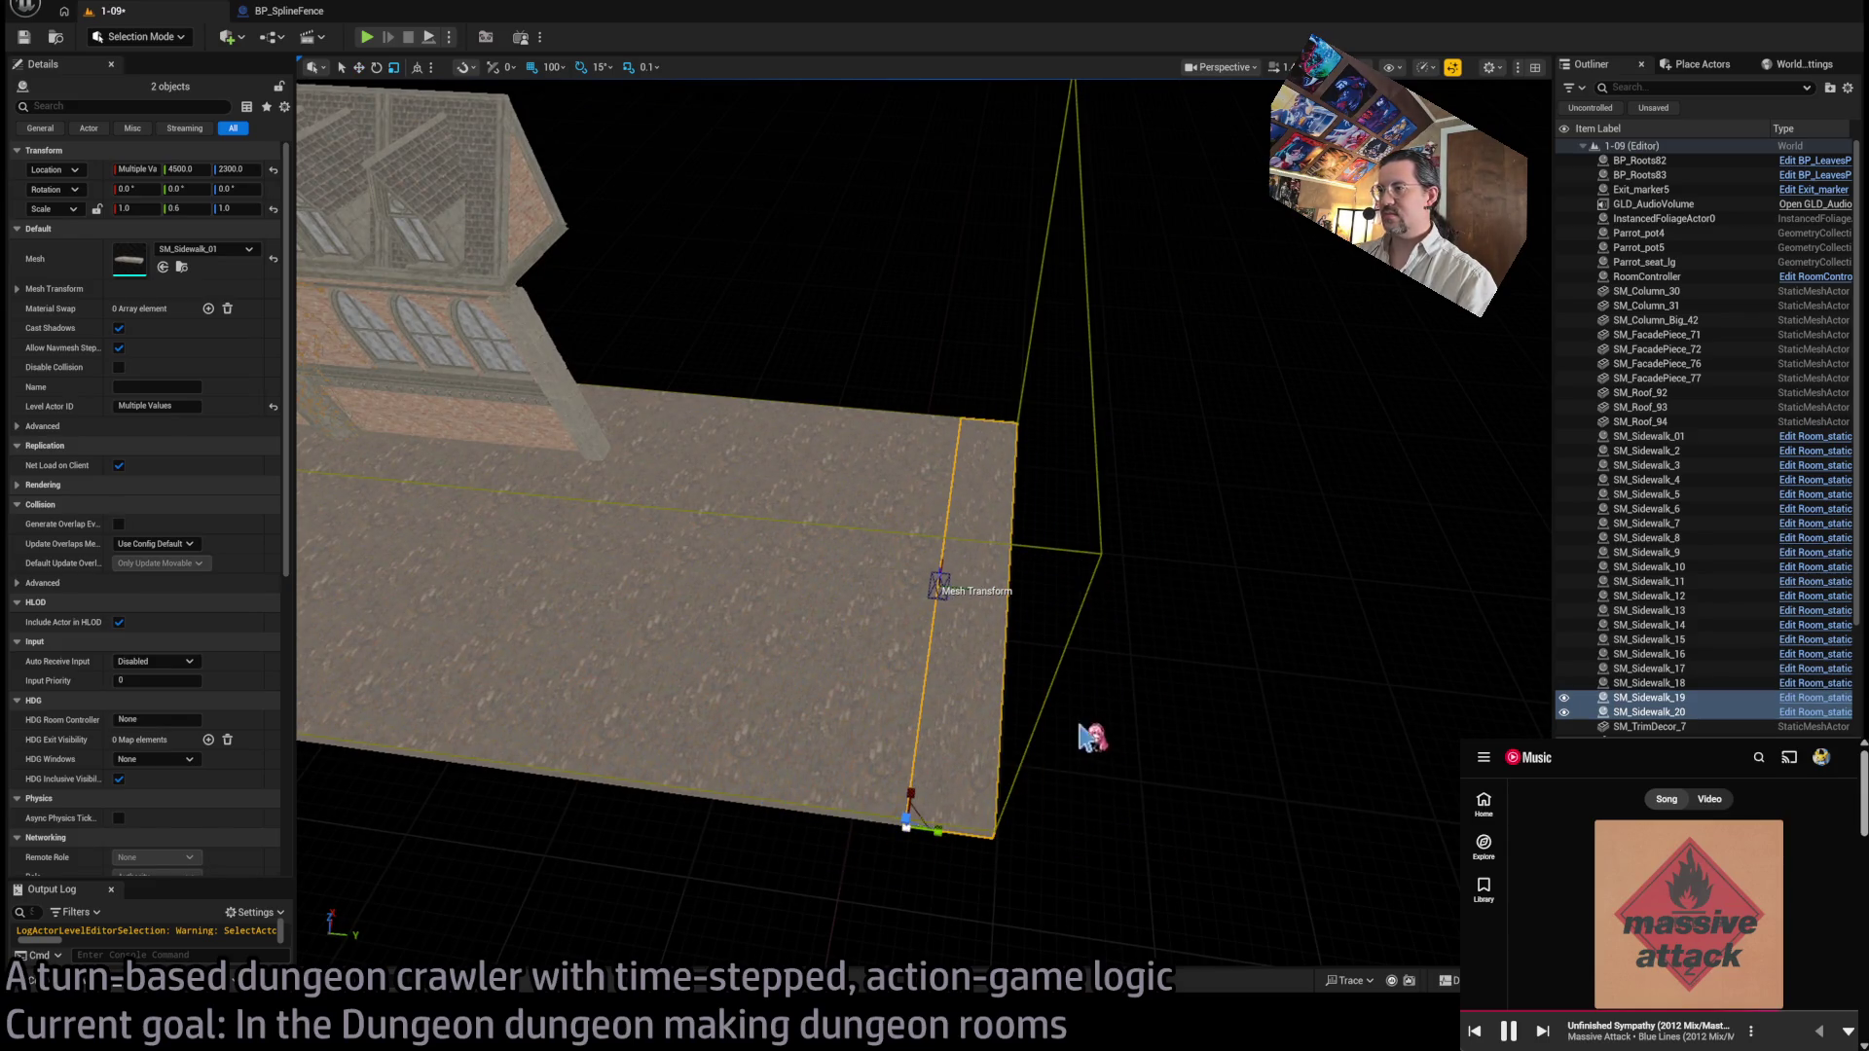
mouse_move(1084, 737)
mouse_down()
mouse_move(839, 454)
mouse_move(920, 368)
mouse_move(983, 693)
mouse_up()
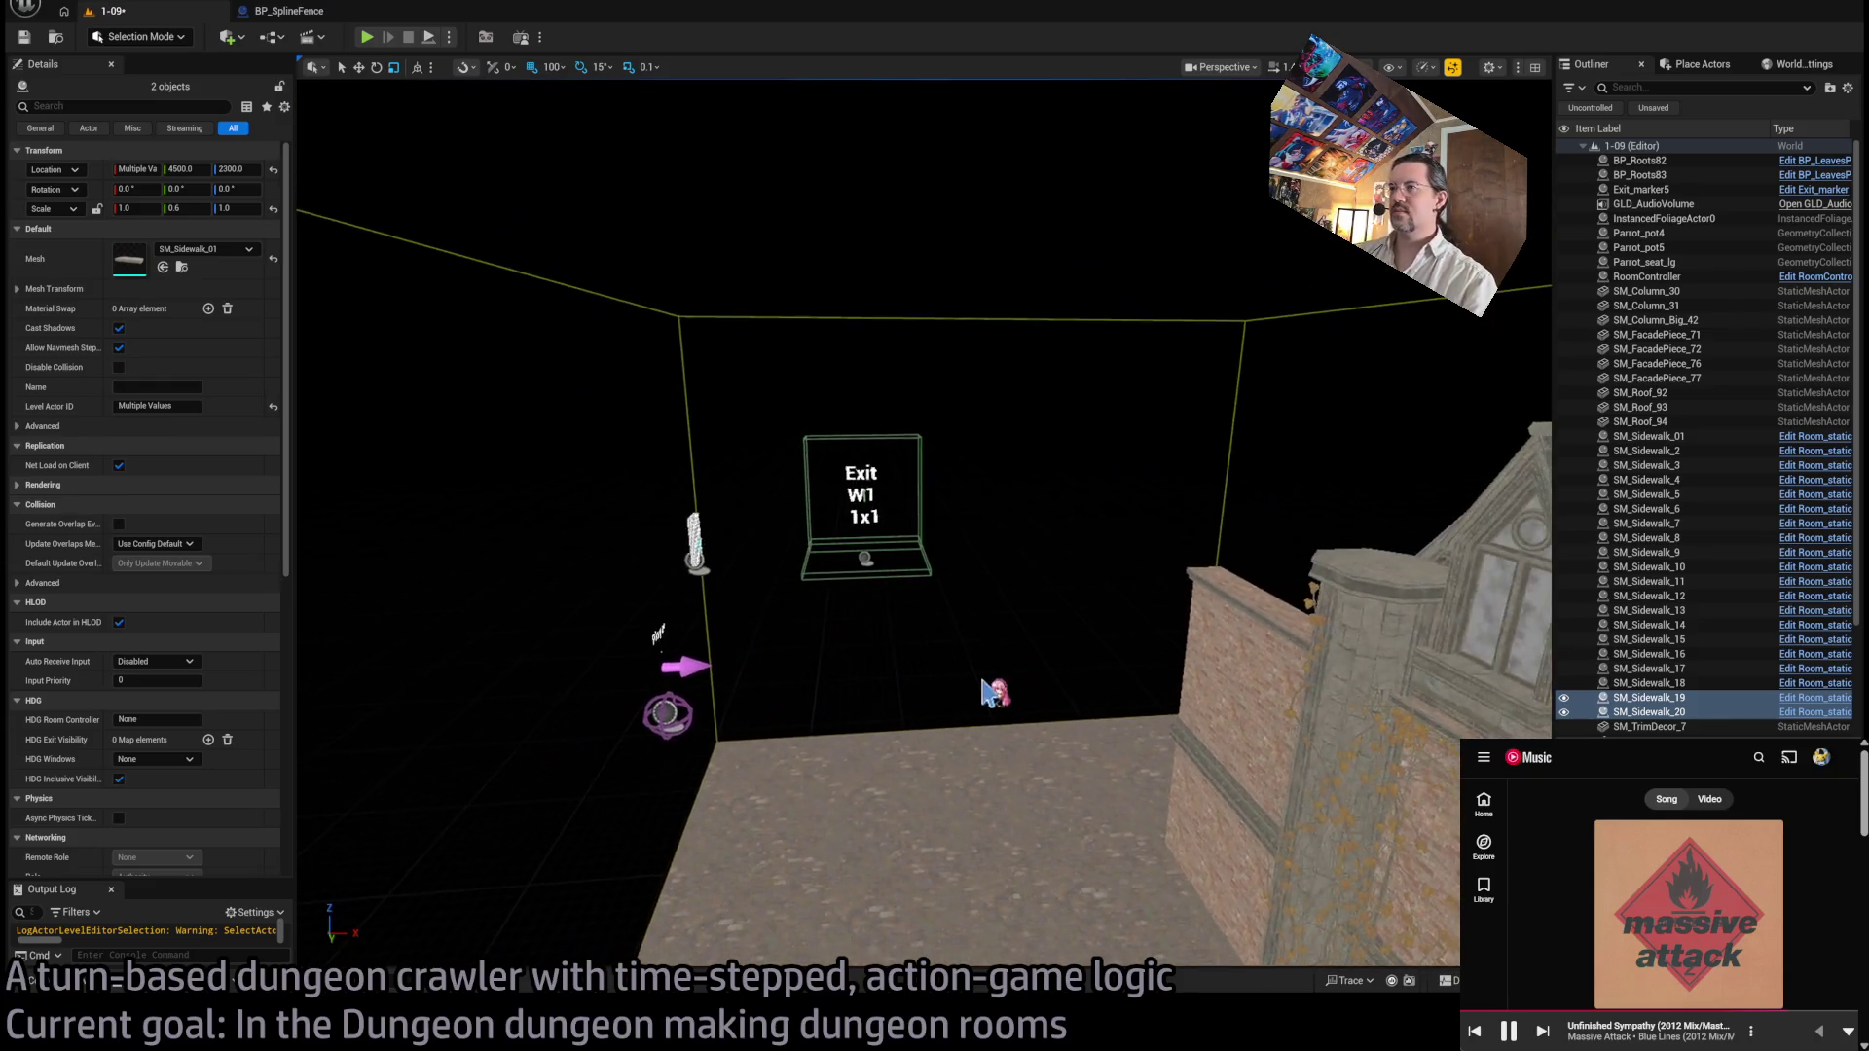
click(893, 583)
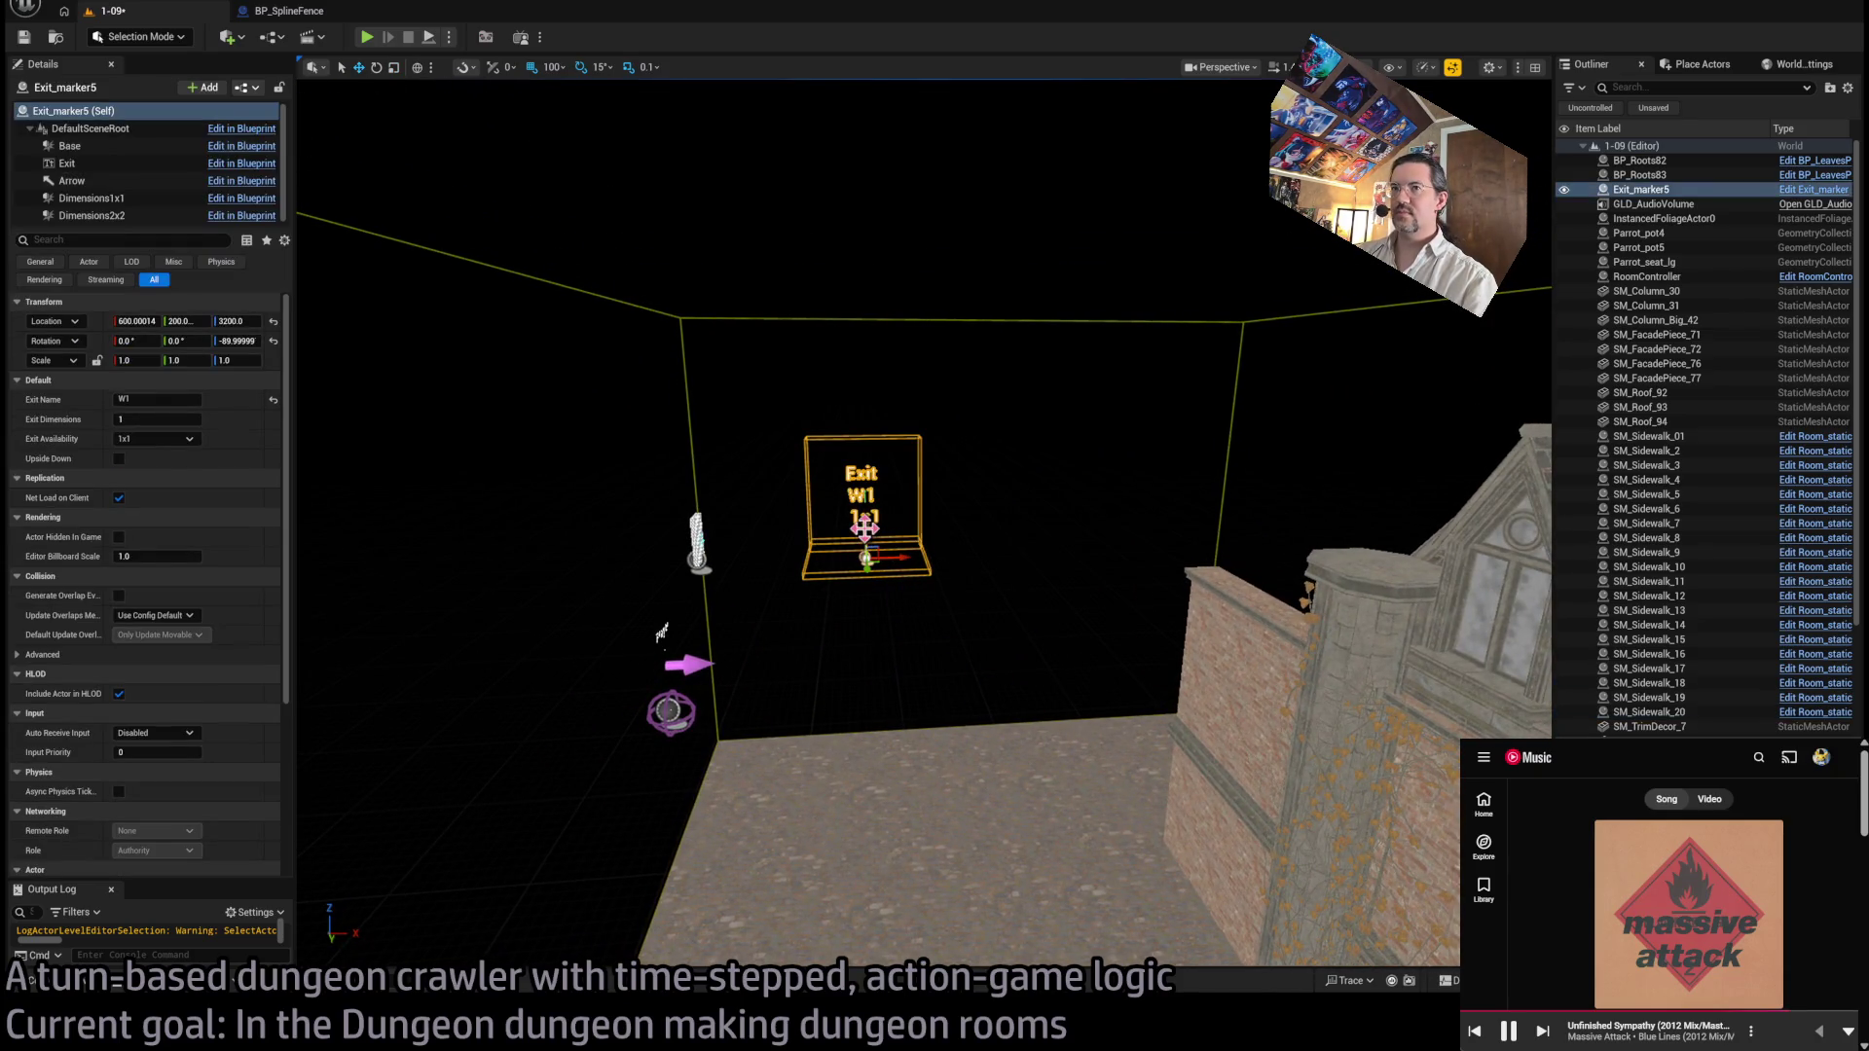
drag(865, 530, 871, 745)
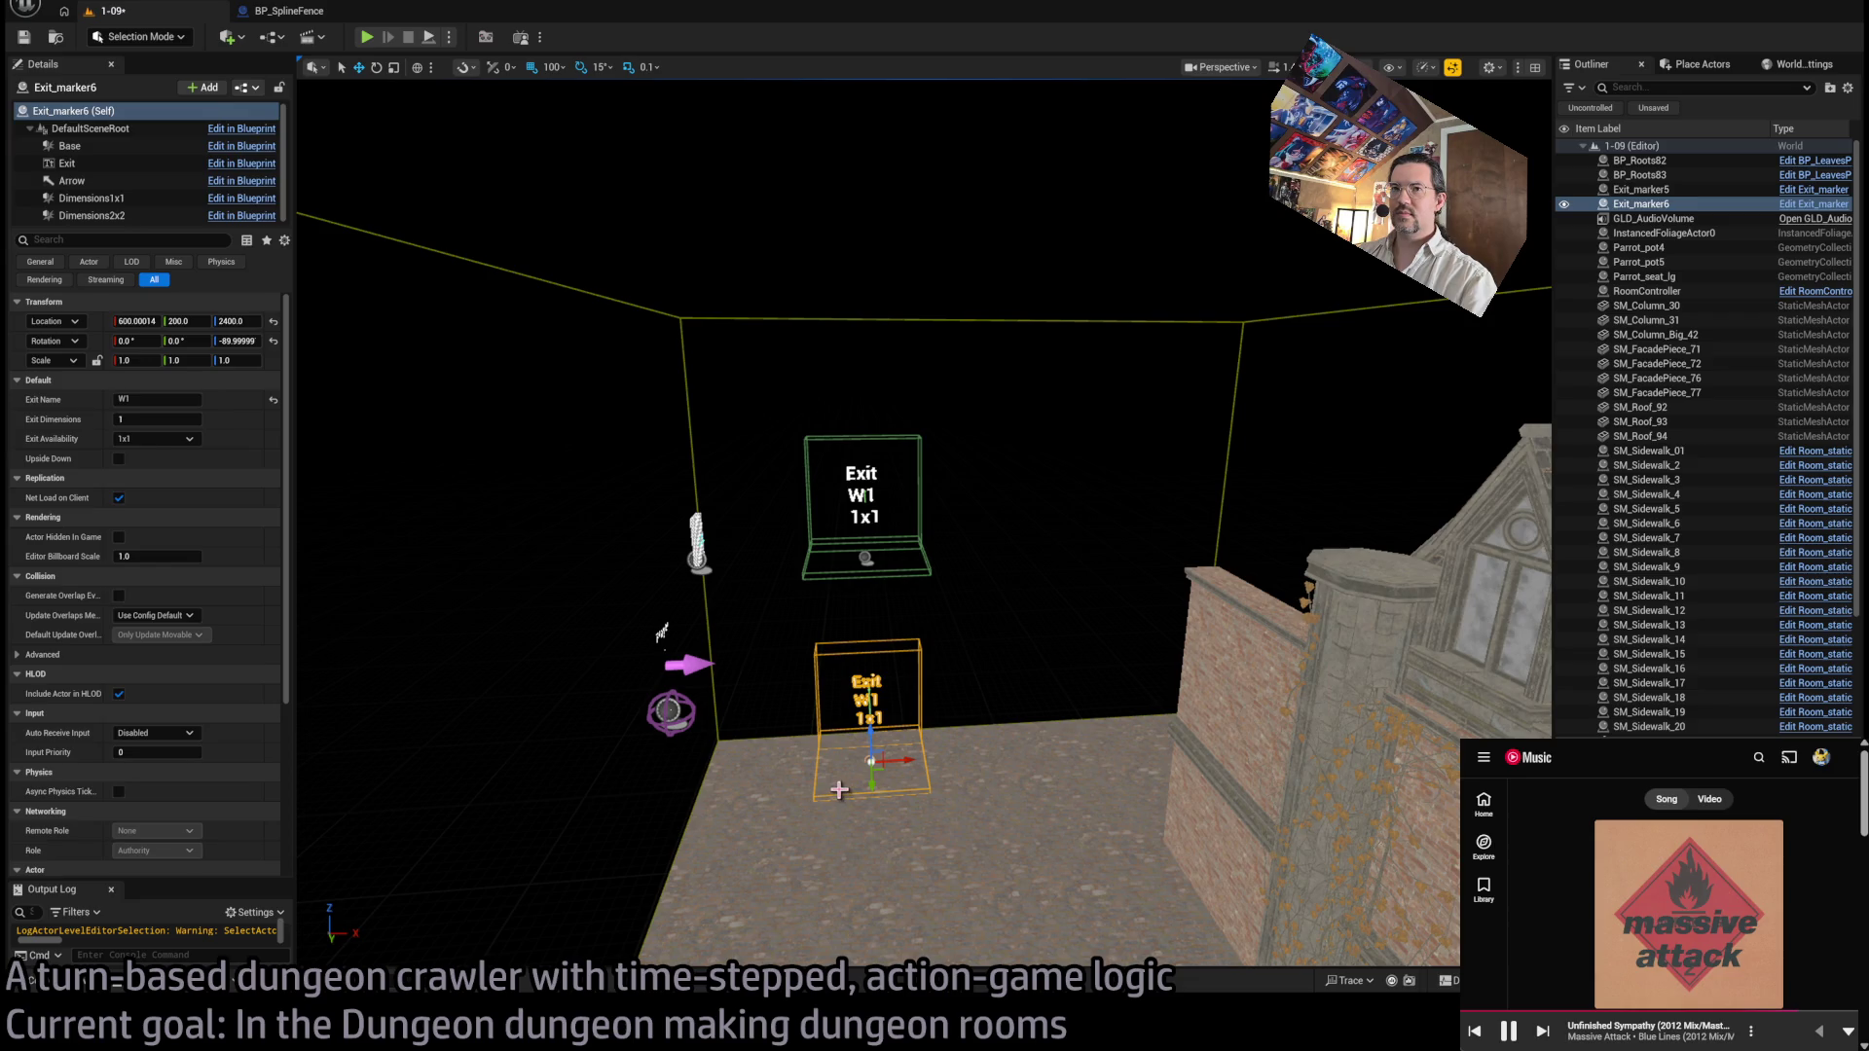
click(238, 321)
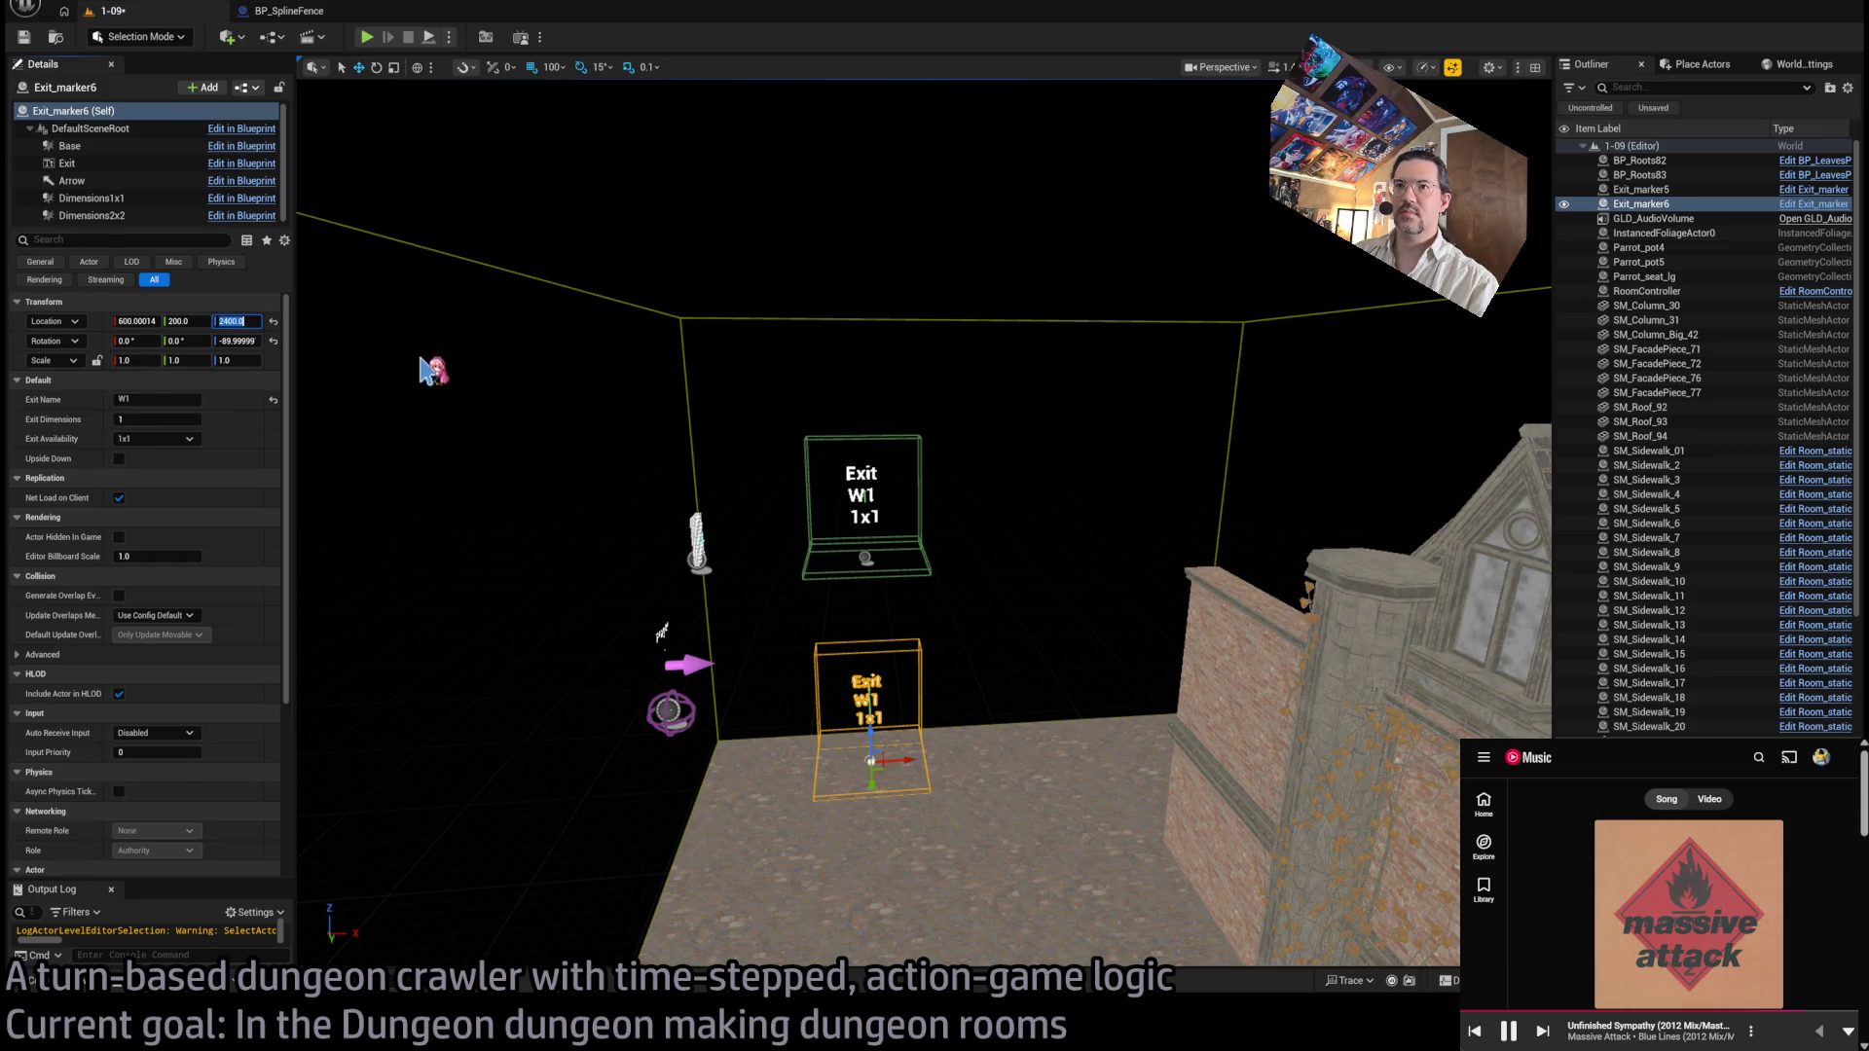
mouse_move(644, 523)
mouse_down()
mouse_move(779, 496)
mouse_move(947, 655)
mouse_move(827, 590)
mouse_up()
key(Delete)
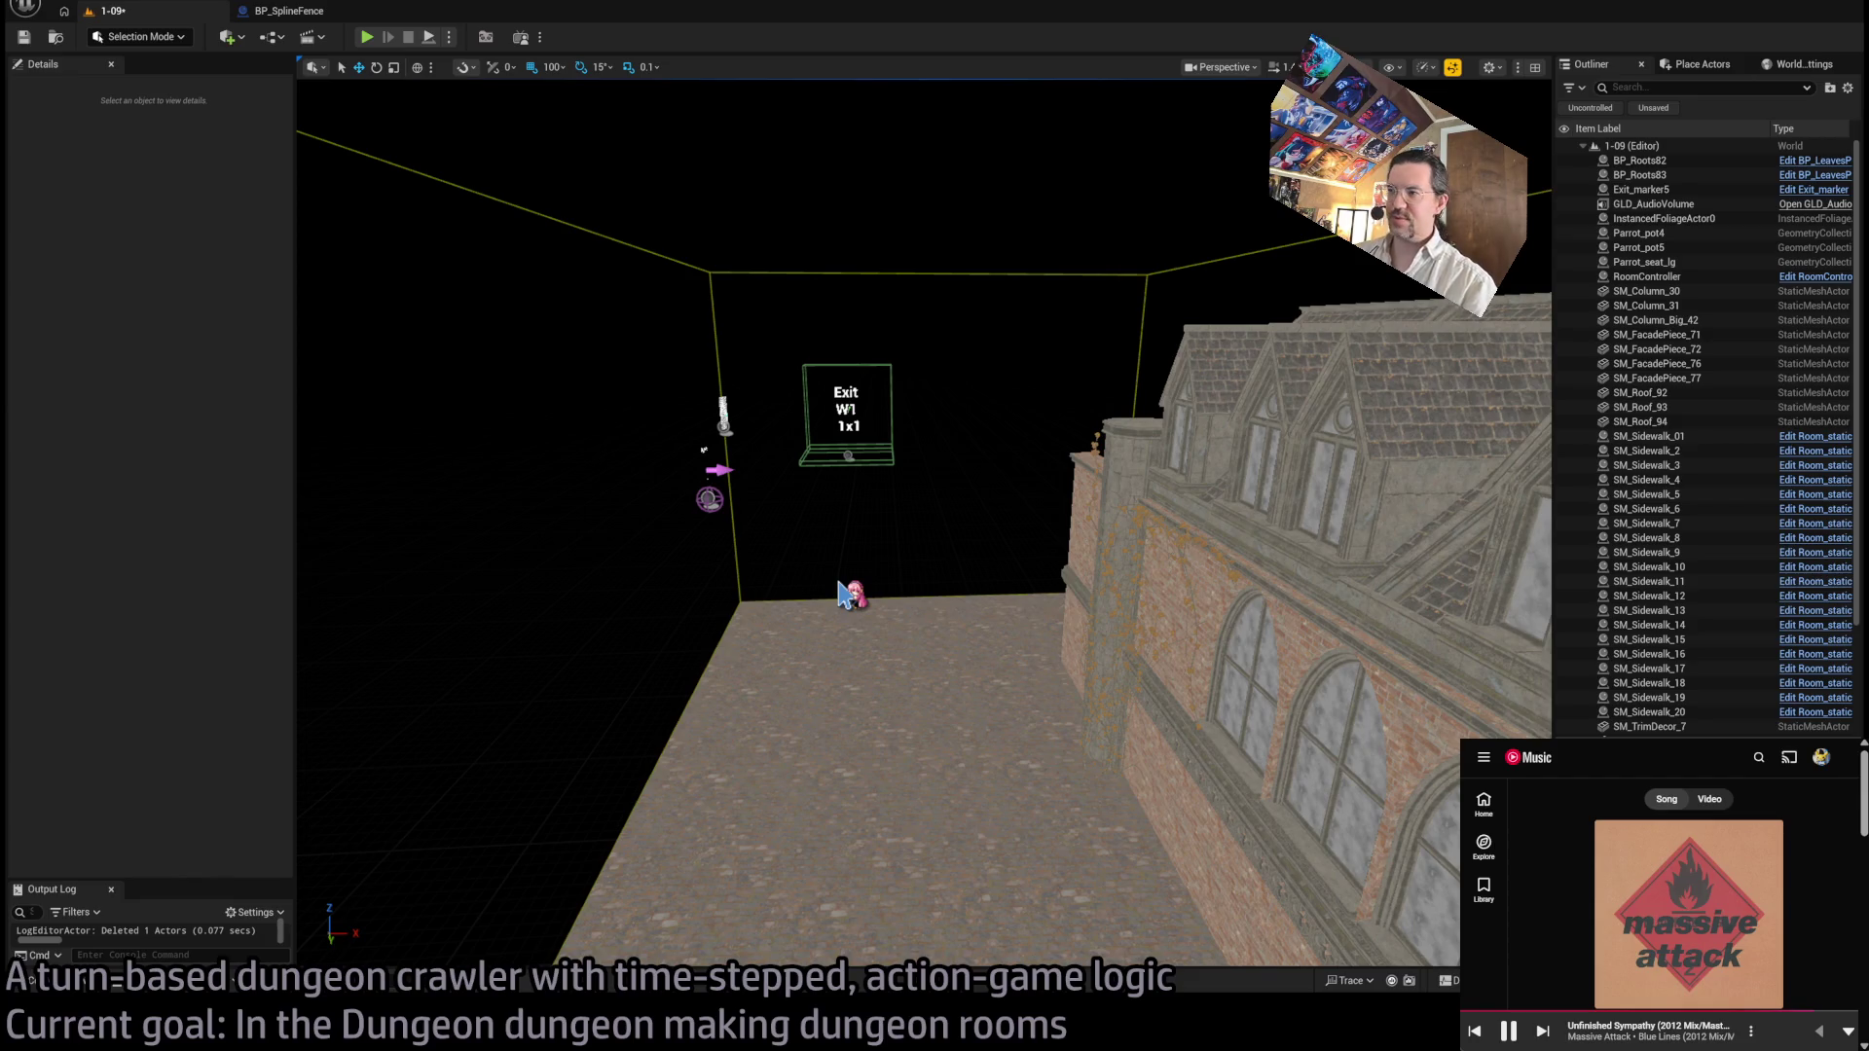
mouse_move(935, 312)
mouse_down()
mouse_move(939, 291)
mouse_move(915, 321)
mouse_move(949, 301)
mouse_move(944, 273)
mouse_move(866, 307)
mouse_move(944, 336)
mouse_move(994, 612)
mouse_up()
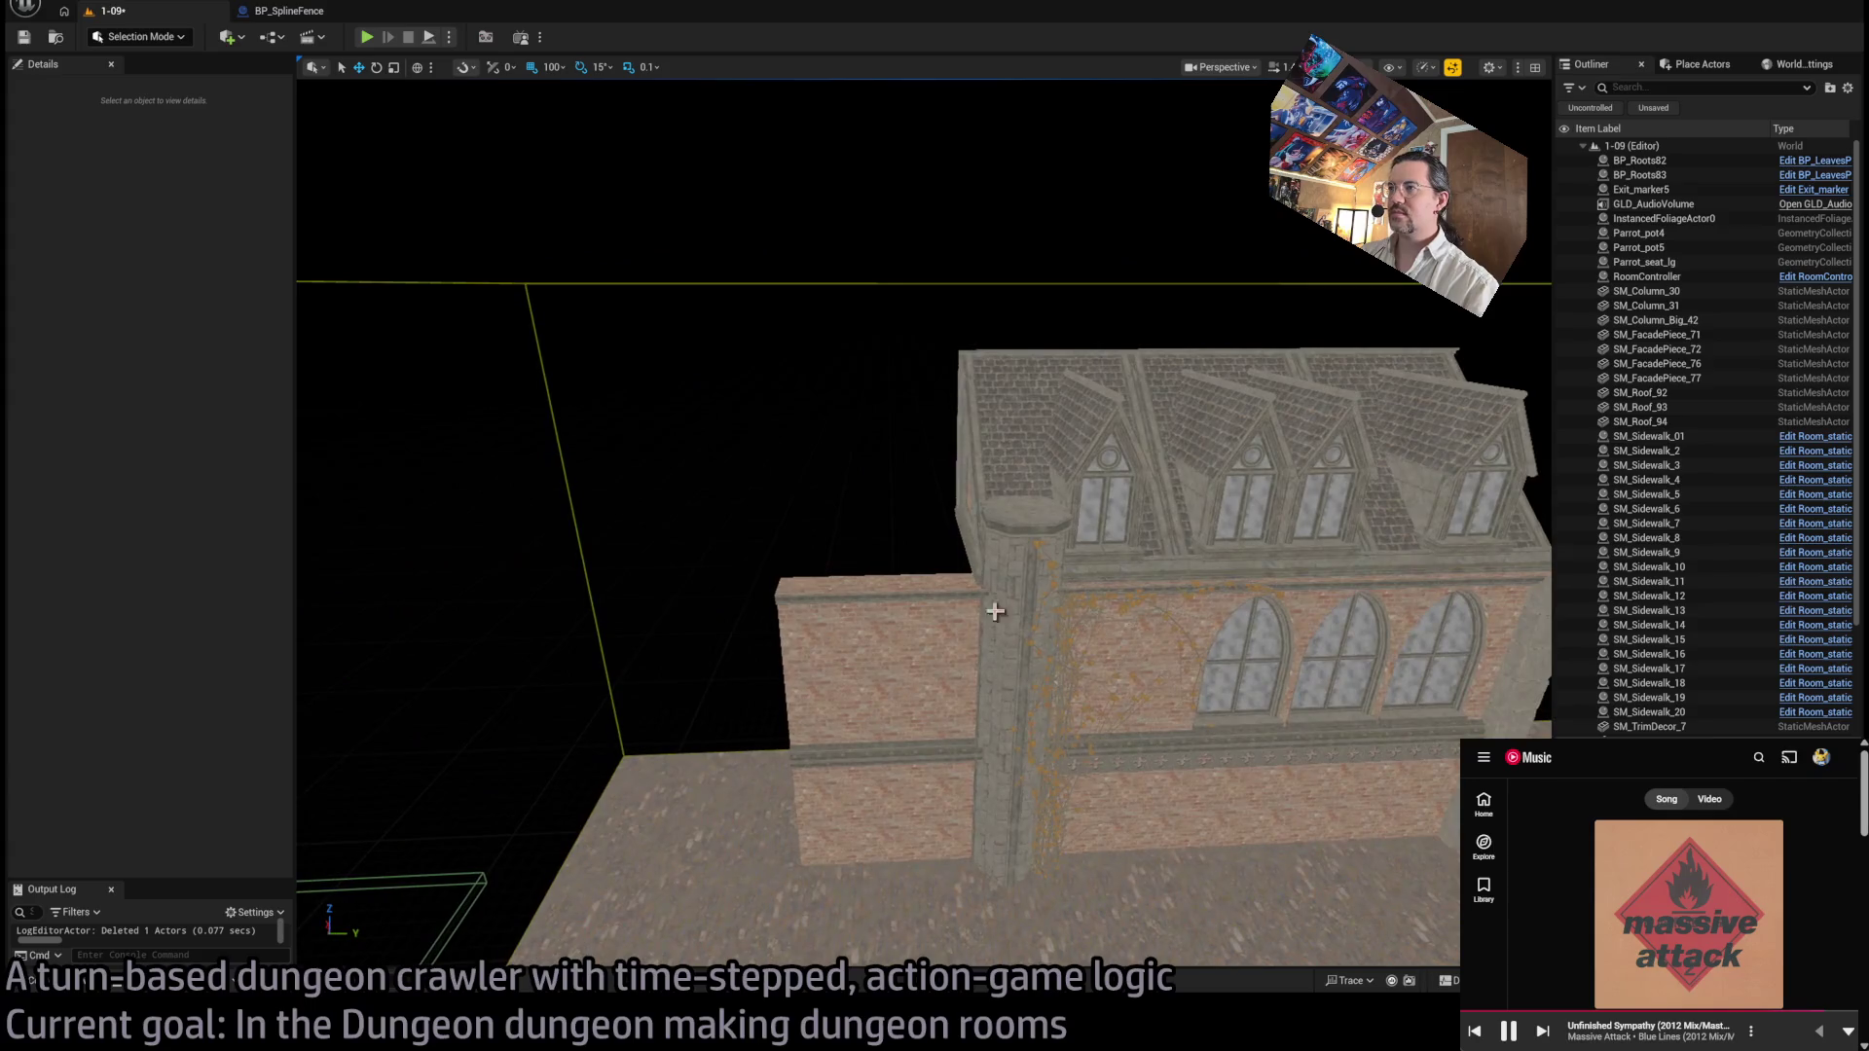
Step: Select facade piece SM_FacadePiece_77 and orbit to view the room interior beside it
click(995, 611)
mouse_move(1054, 688)
mouse_down()
mouse_move(954, 712)
mouse_move(888, 667)
mouse_up()
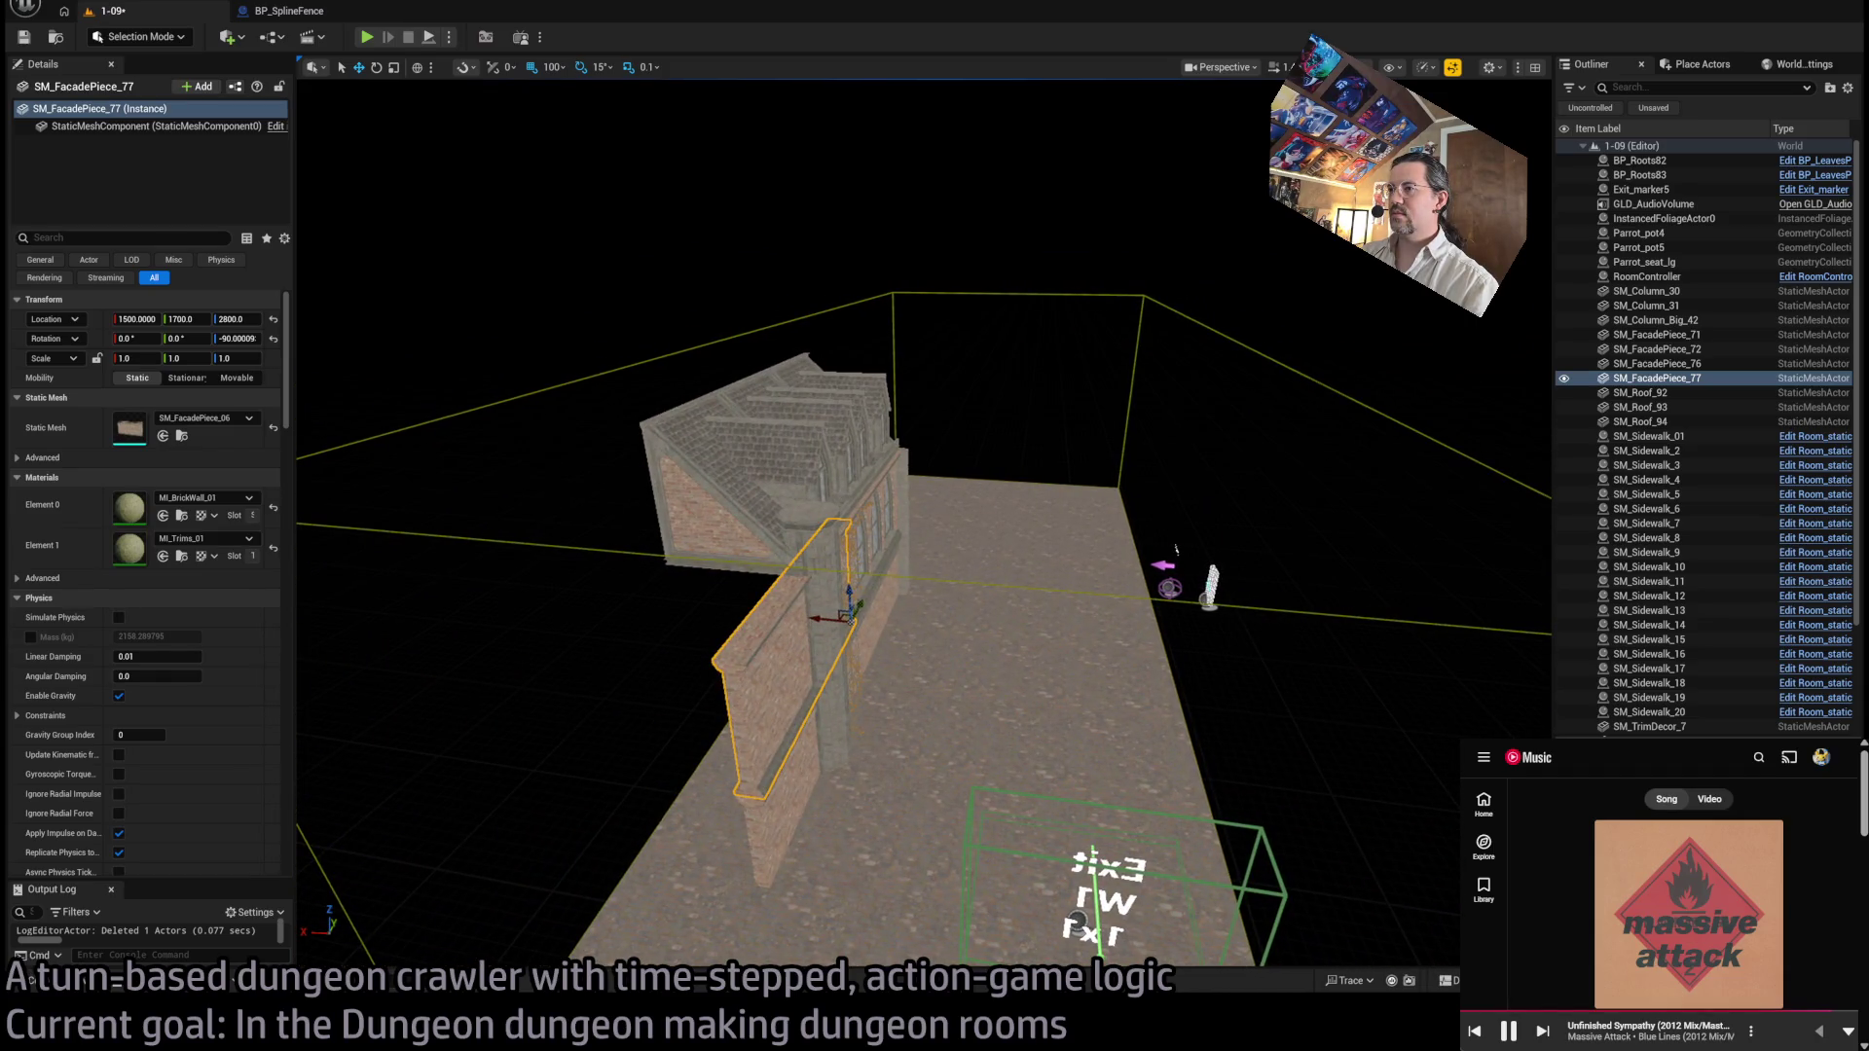
mouse_move(1181, 734)
mouse_down()
mouse_move(1061, 720)
mouse_move(1119, 681)
mouse_move(1182, 717)
mouse_up()
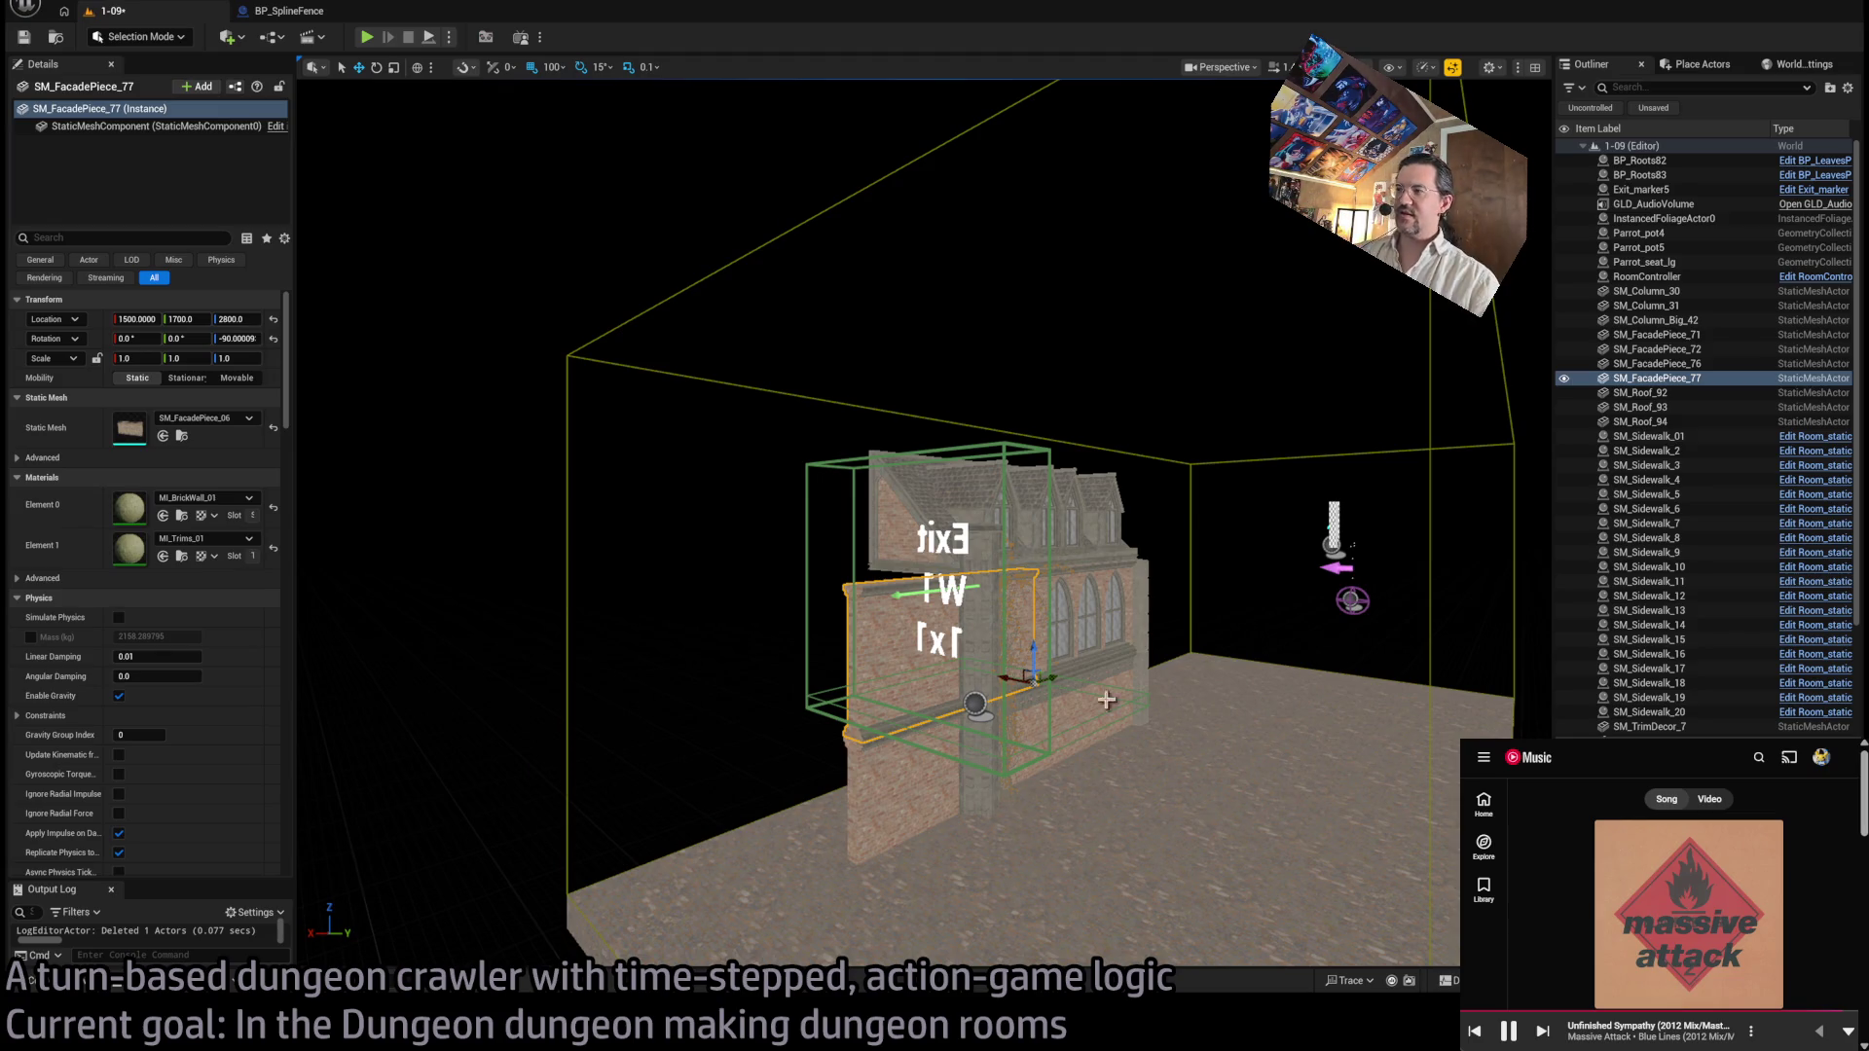
mouse_move(1105, 700)
mouse_down()
mouse_move(1068, 692)
mouse_move(1059, 647)
mouse_move(856, 533)
mouse_up()
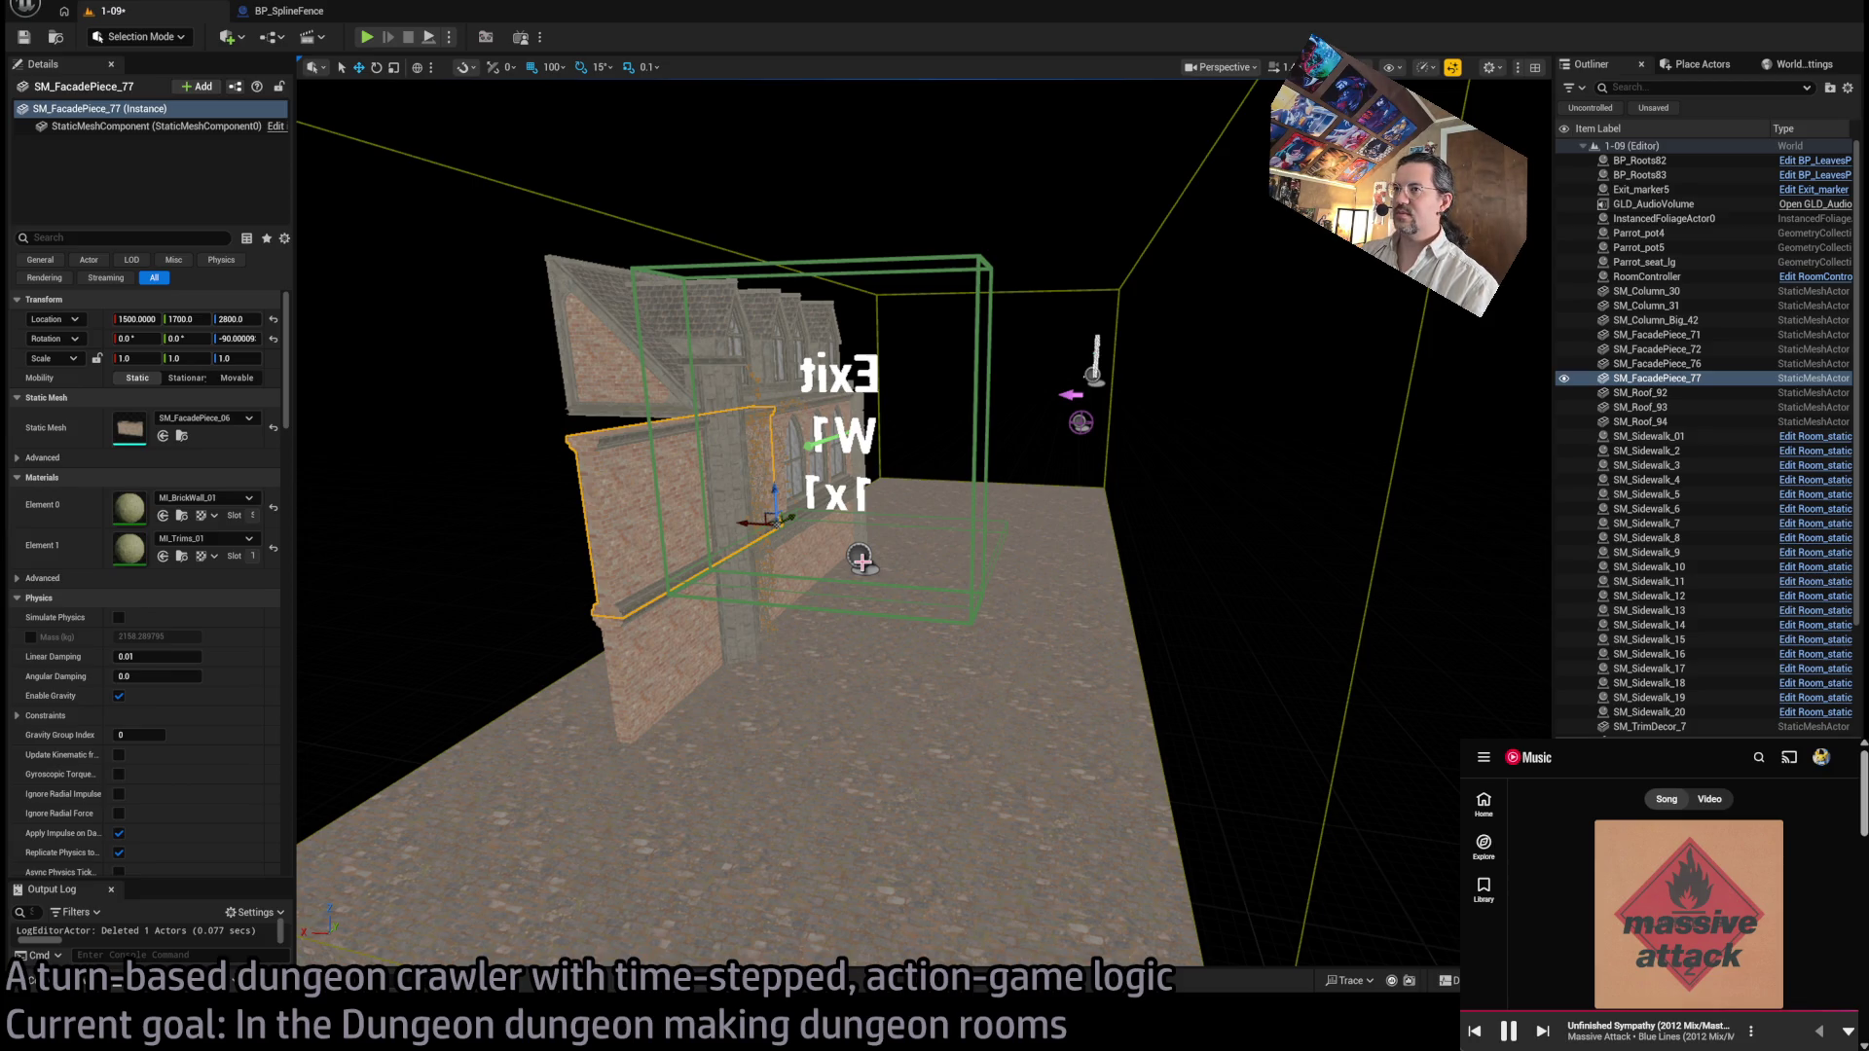
Step: Move the Exit W1 marker to X 200, frame it, and show the GothicHorror Meshes assets
click(981, 596)
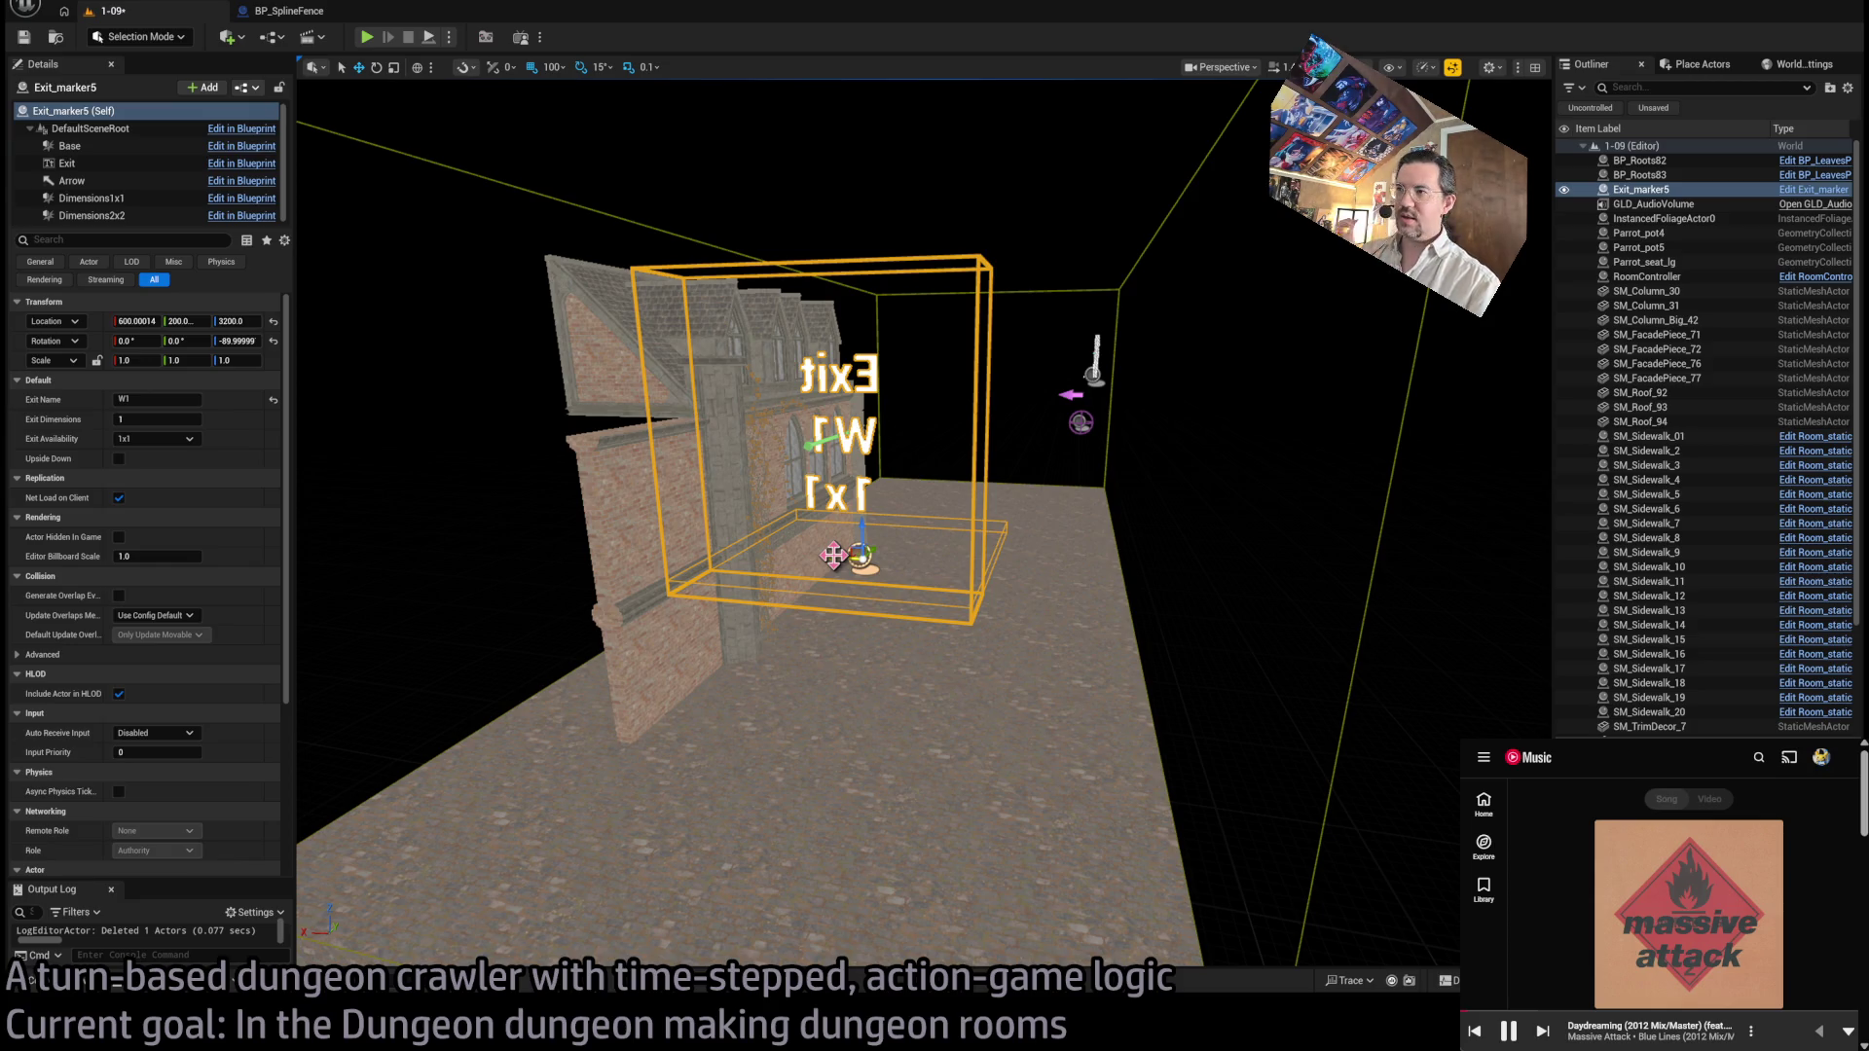
scroll(806, 524, down, 5)
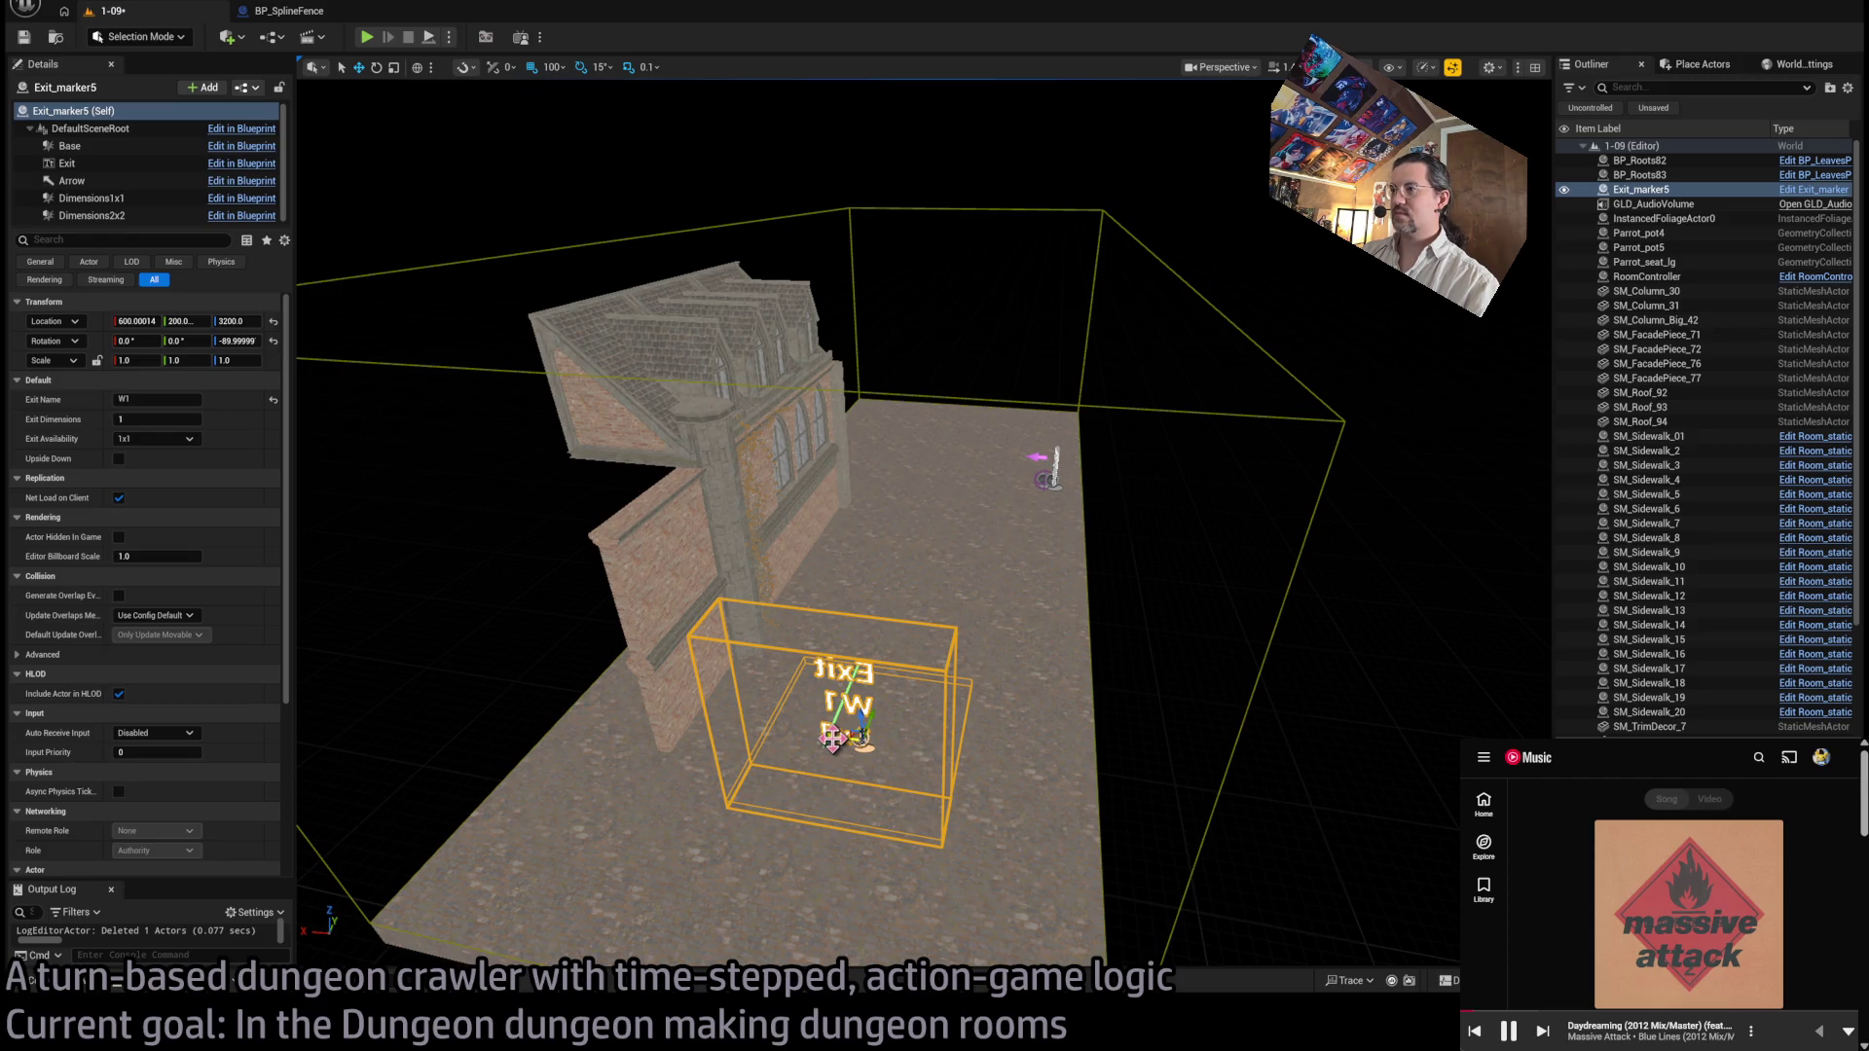
drag(832, 738, 1054, 769)
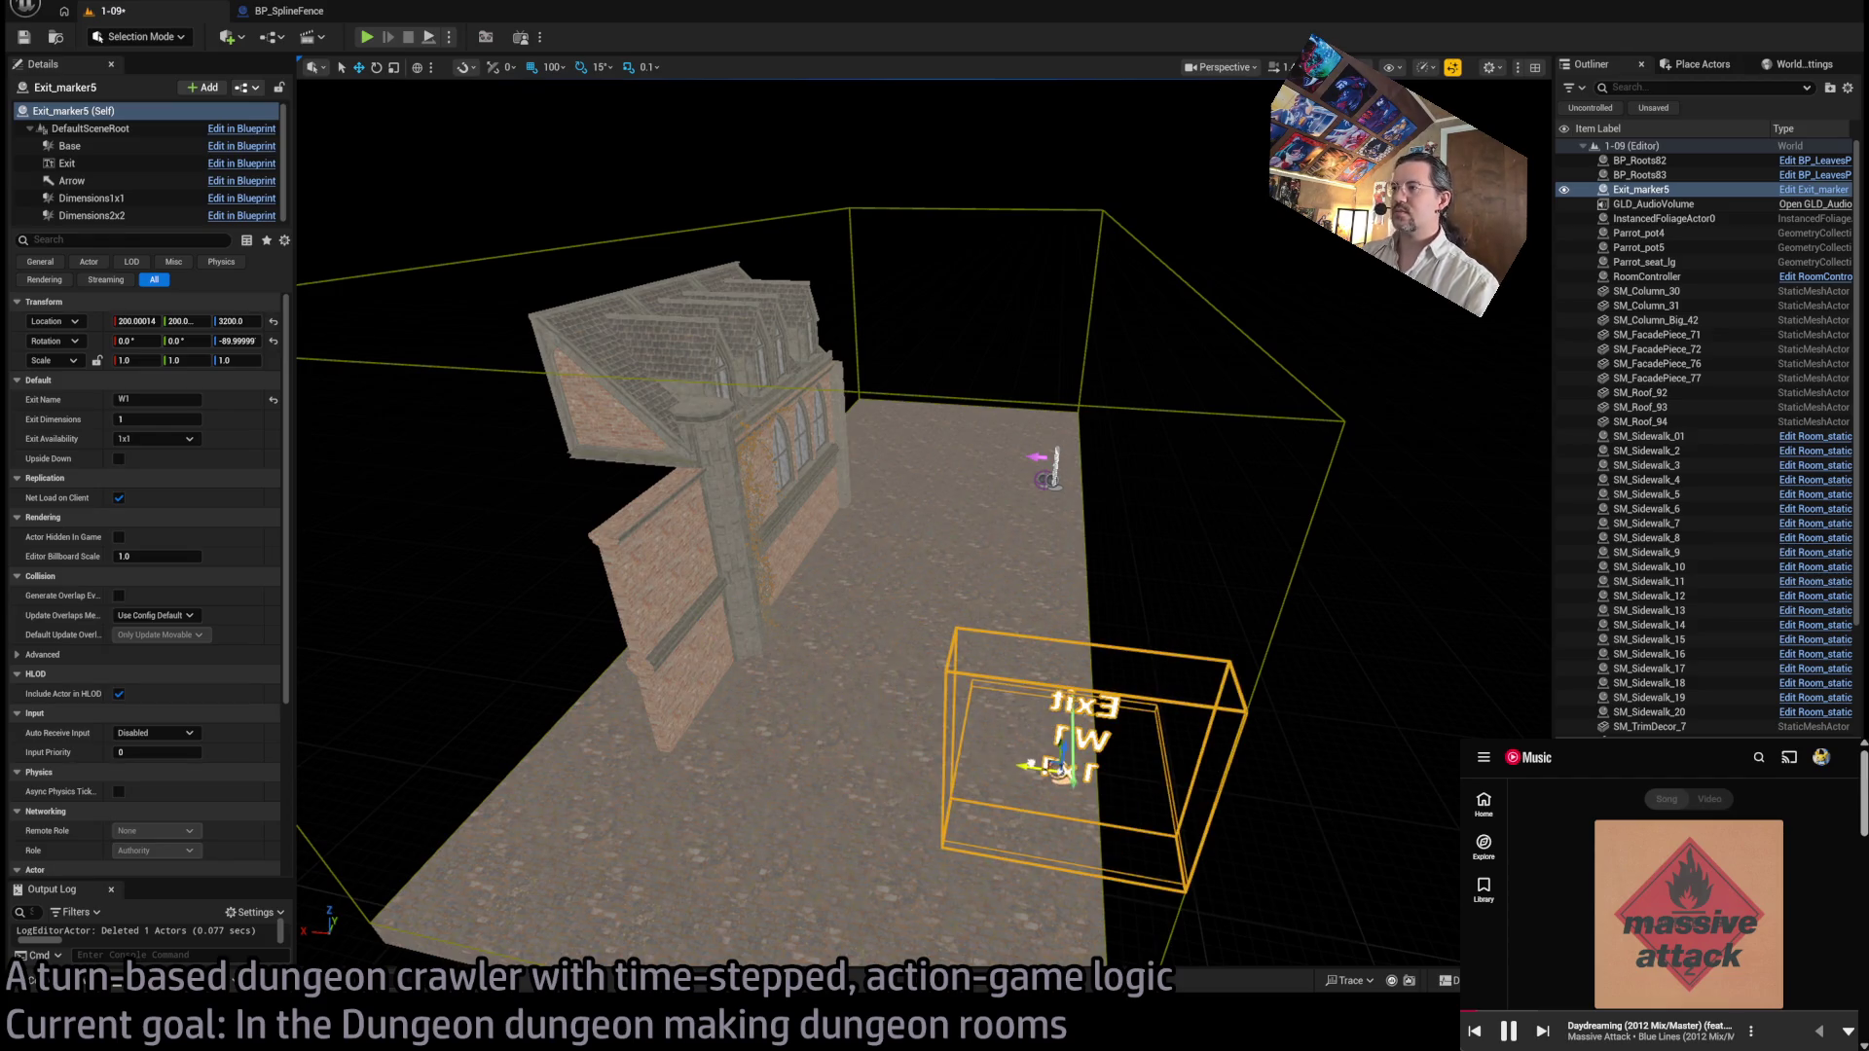
key(f)
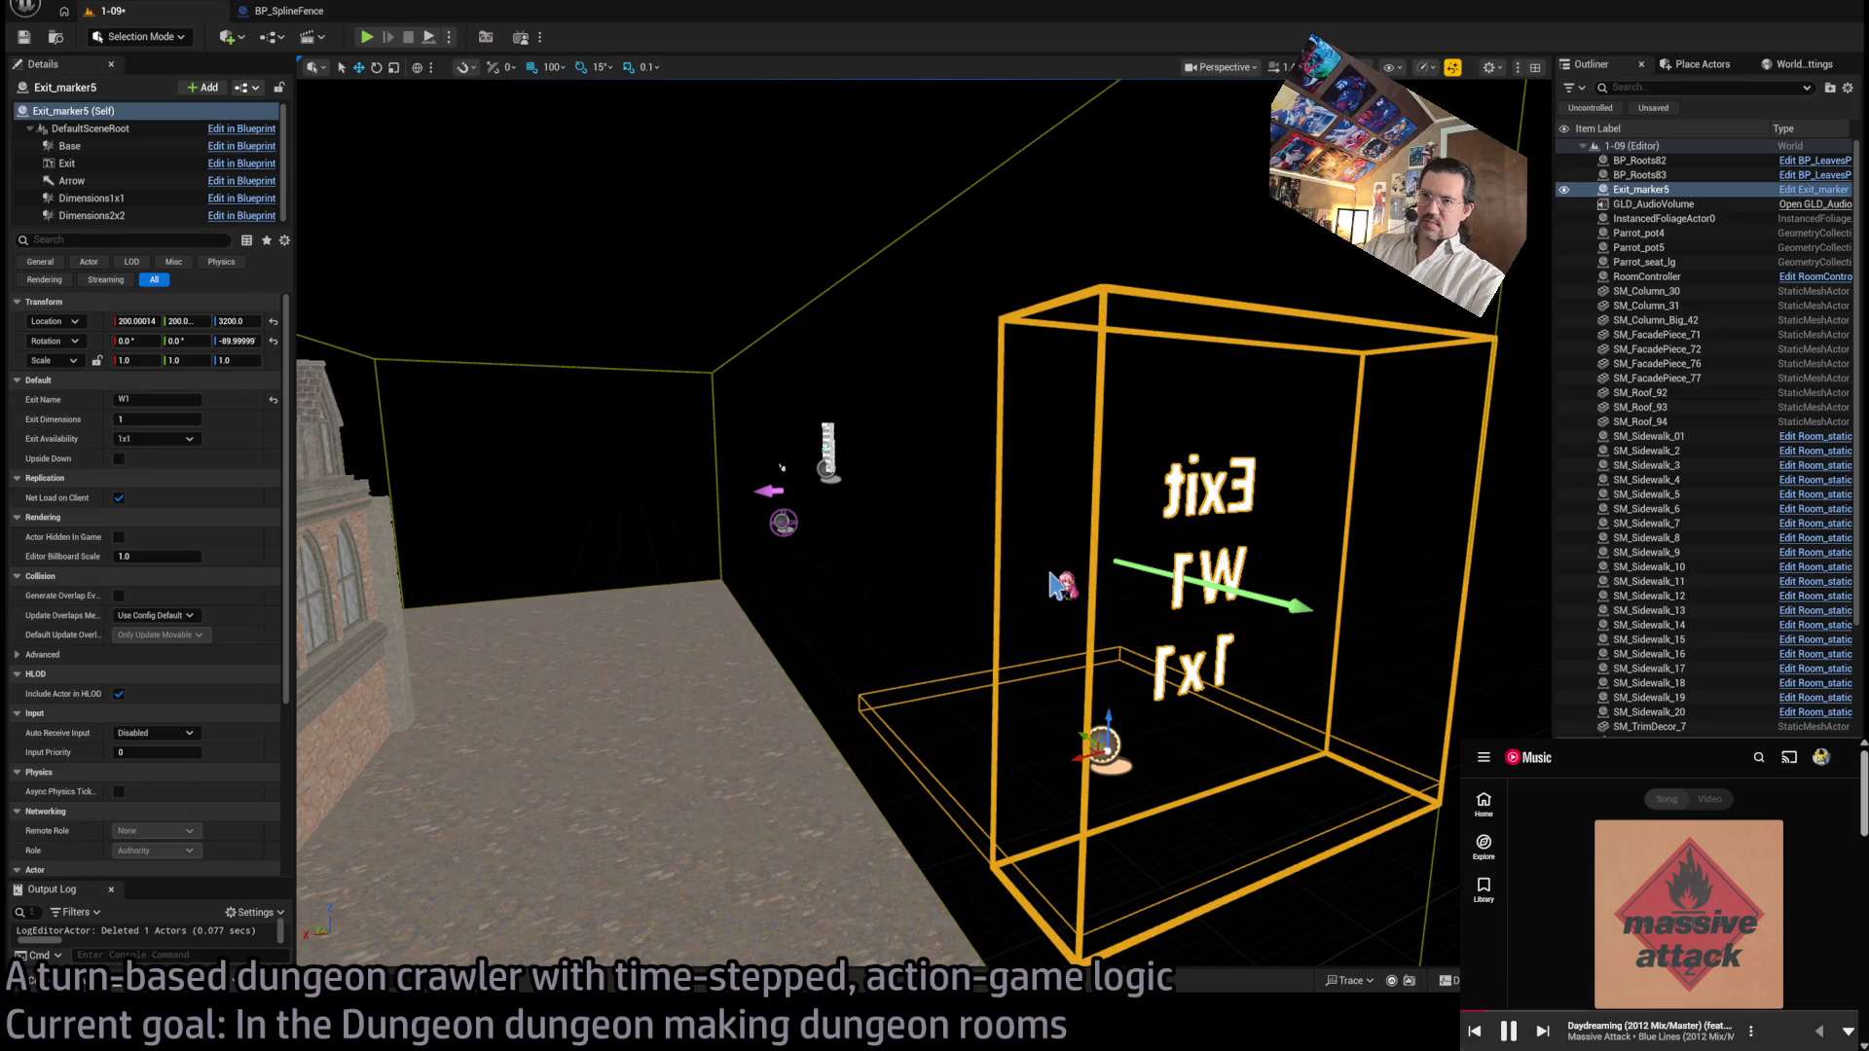
drag(982, 526, 944, 679)
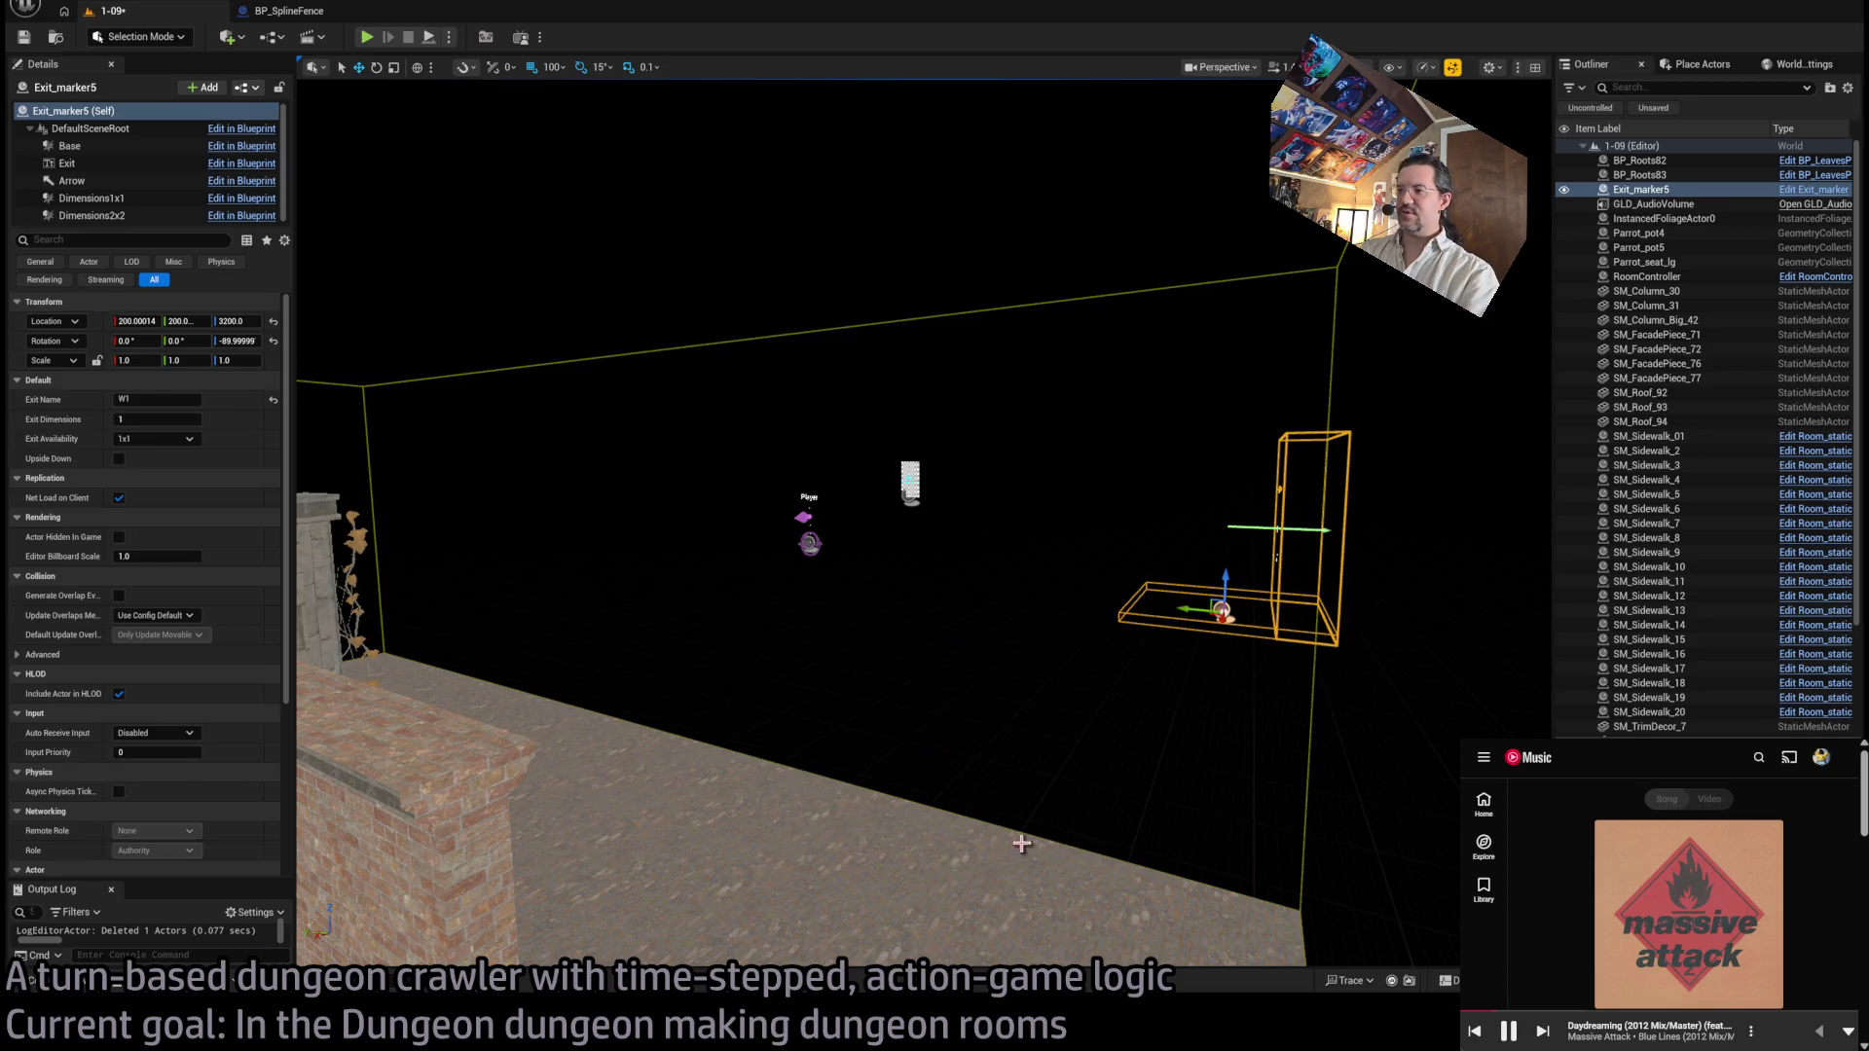
mouse_move(1021, 843)
mouse_down()
mouse_move(918, 481)
mouse_move(1028, 658)
mouse_up()
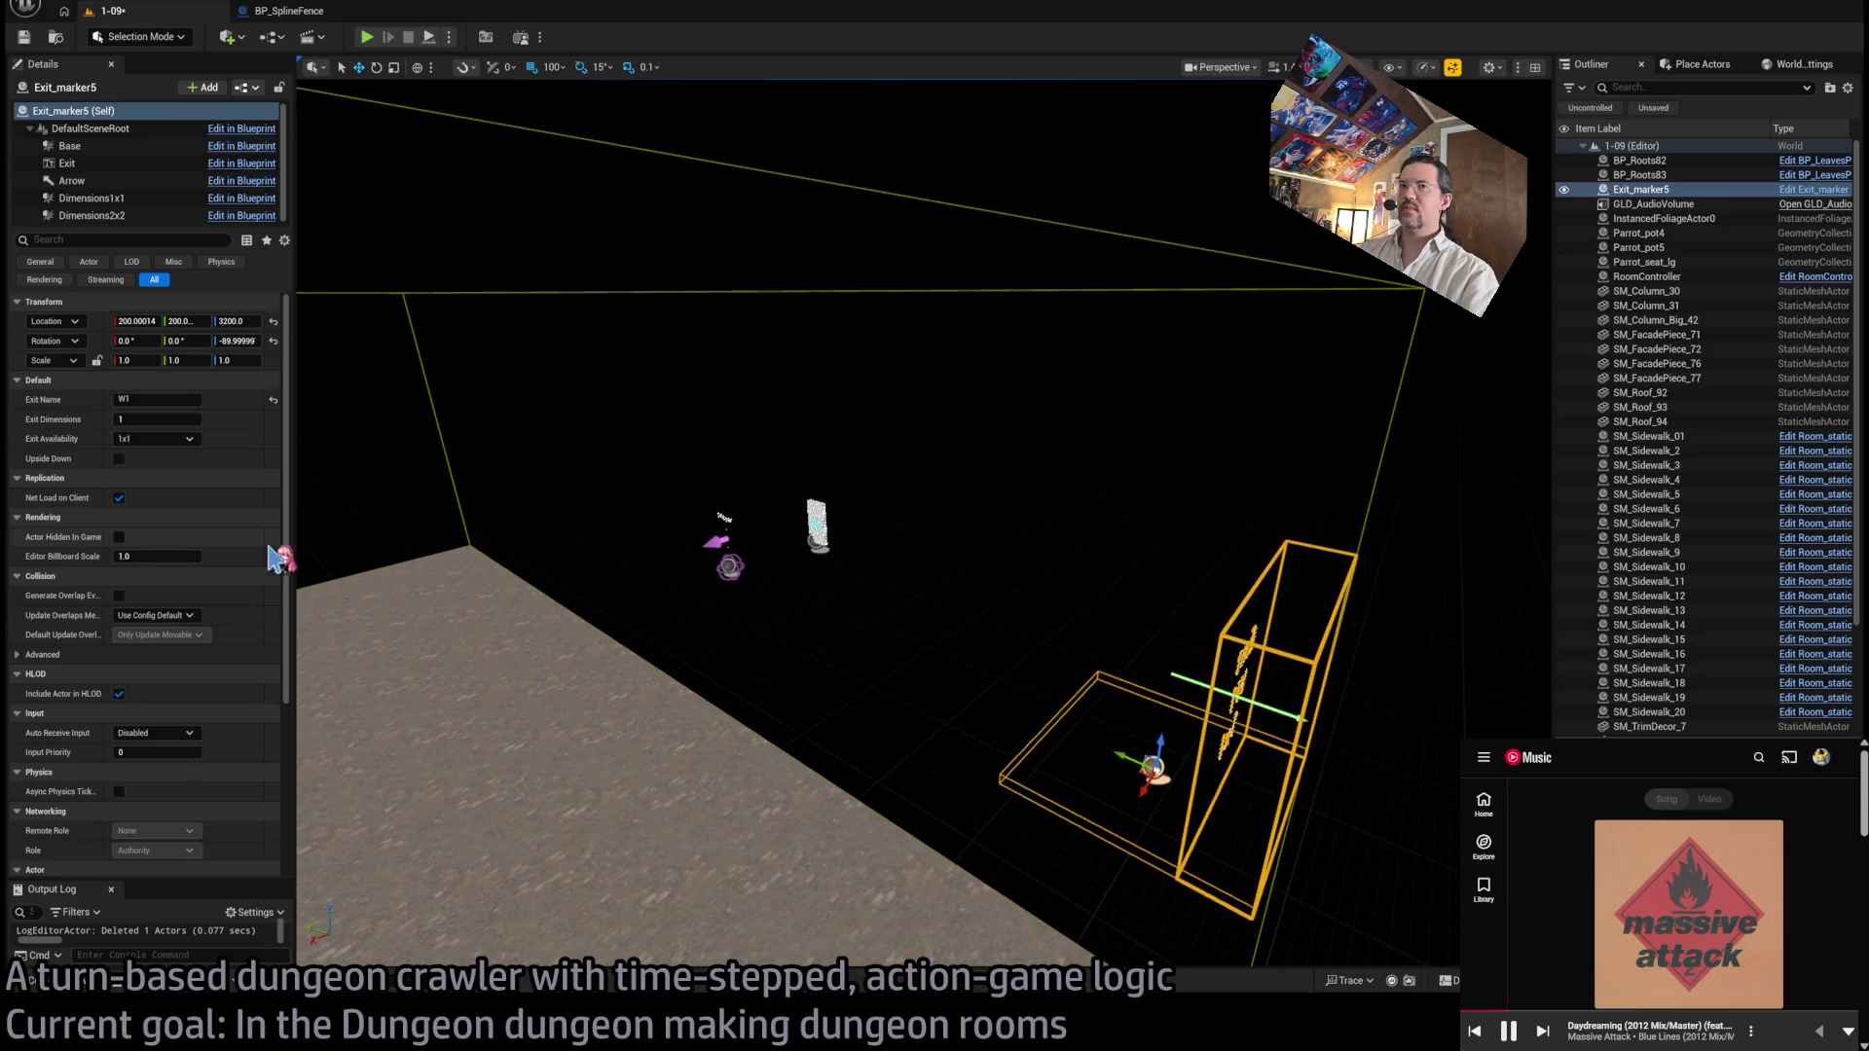
key(f)
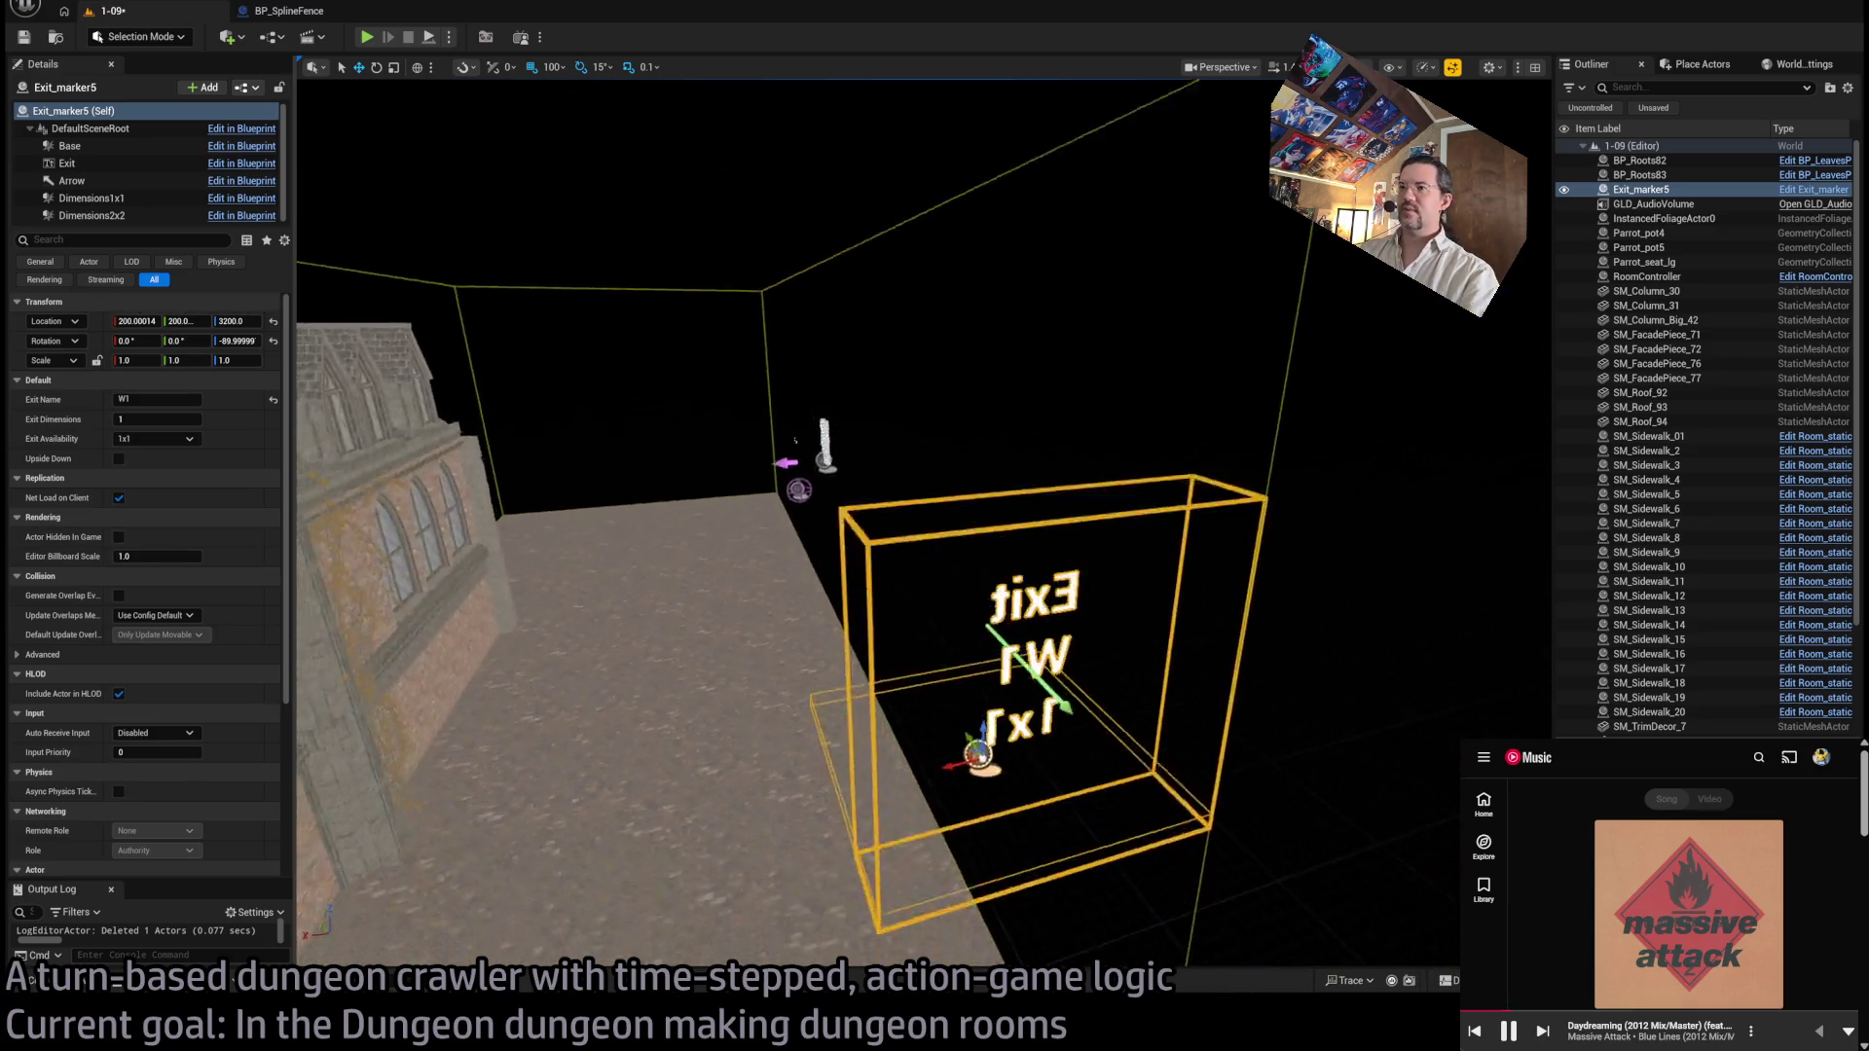
click(87, 983)
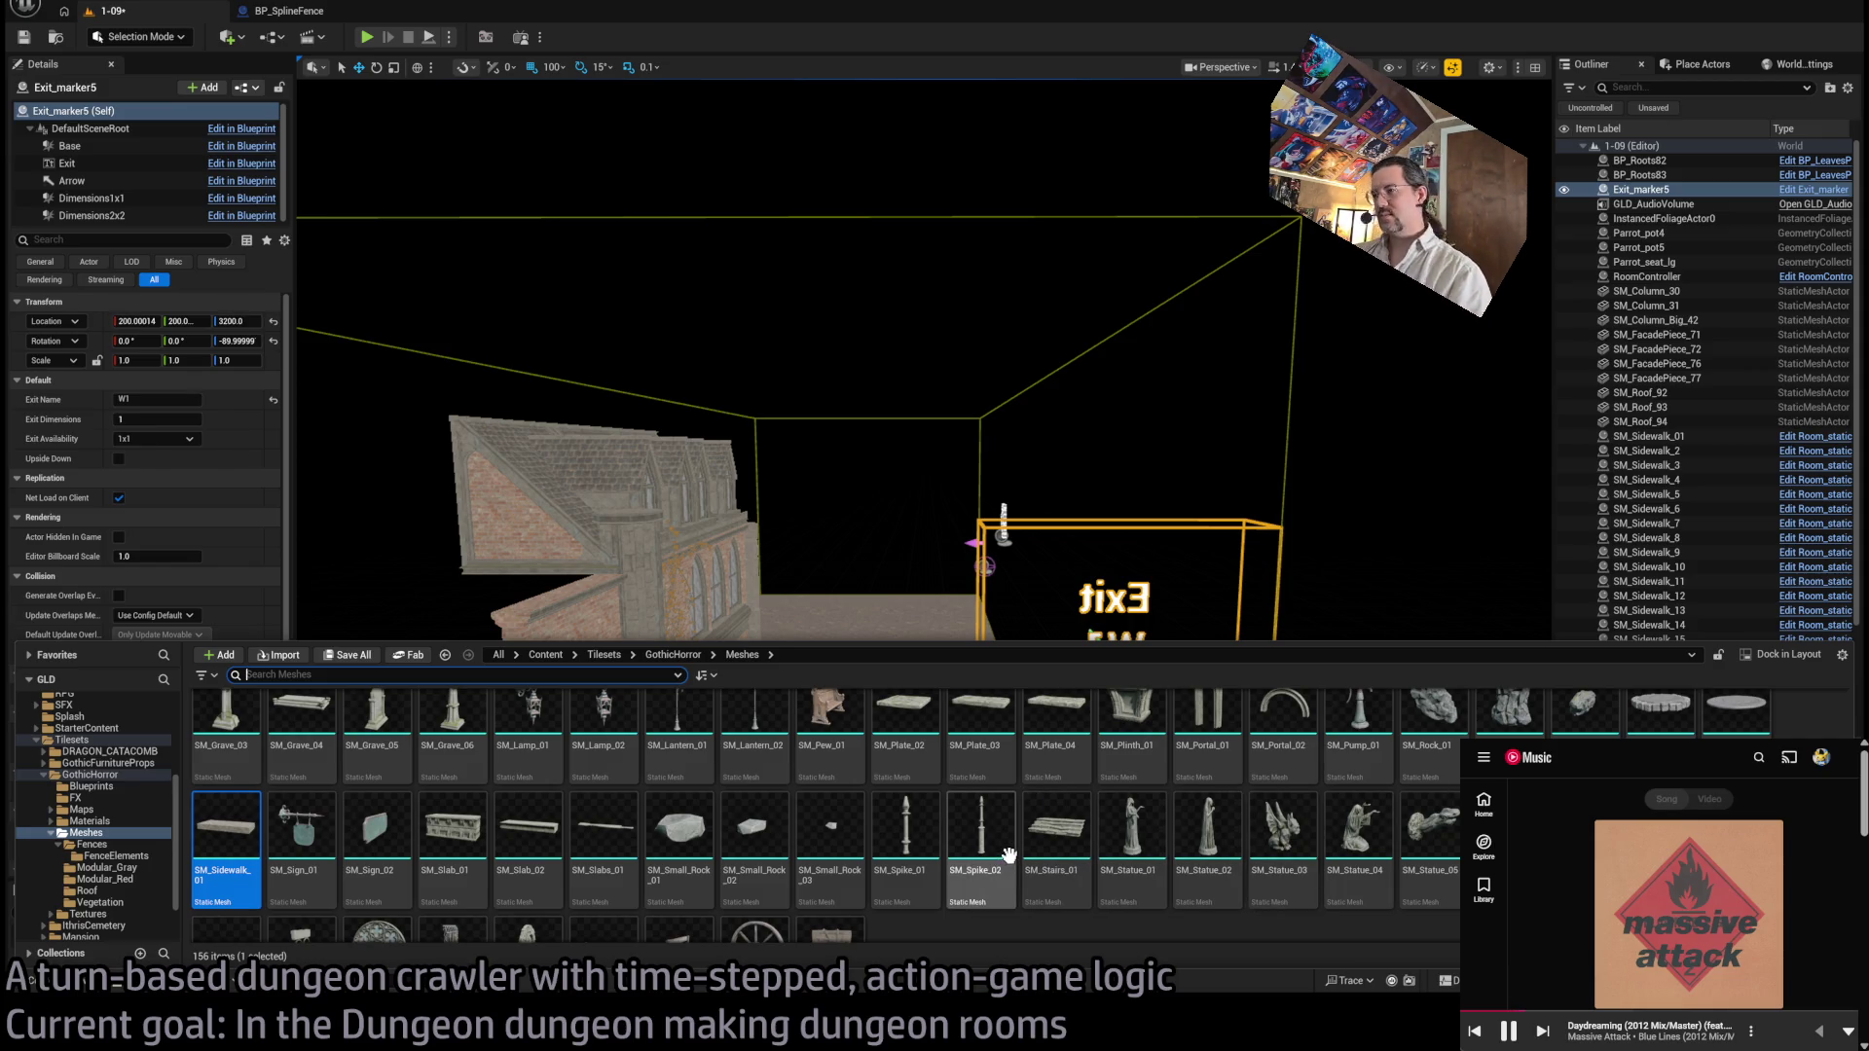
Step: Close the Meshes asset drawer and save level 1-09 before switching to MainMap
scroll(1009, 856, up, 3)
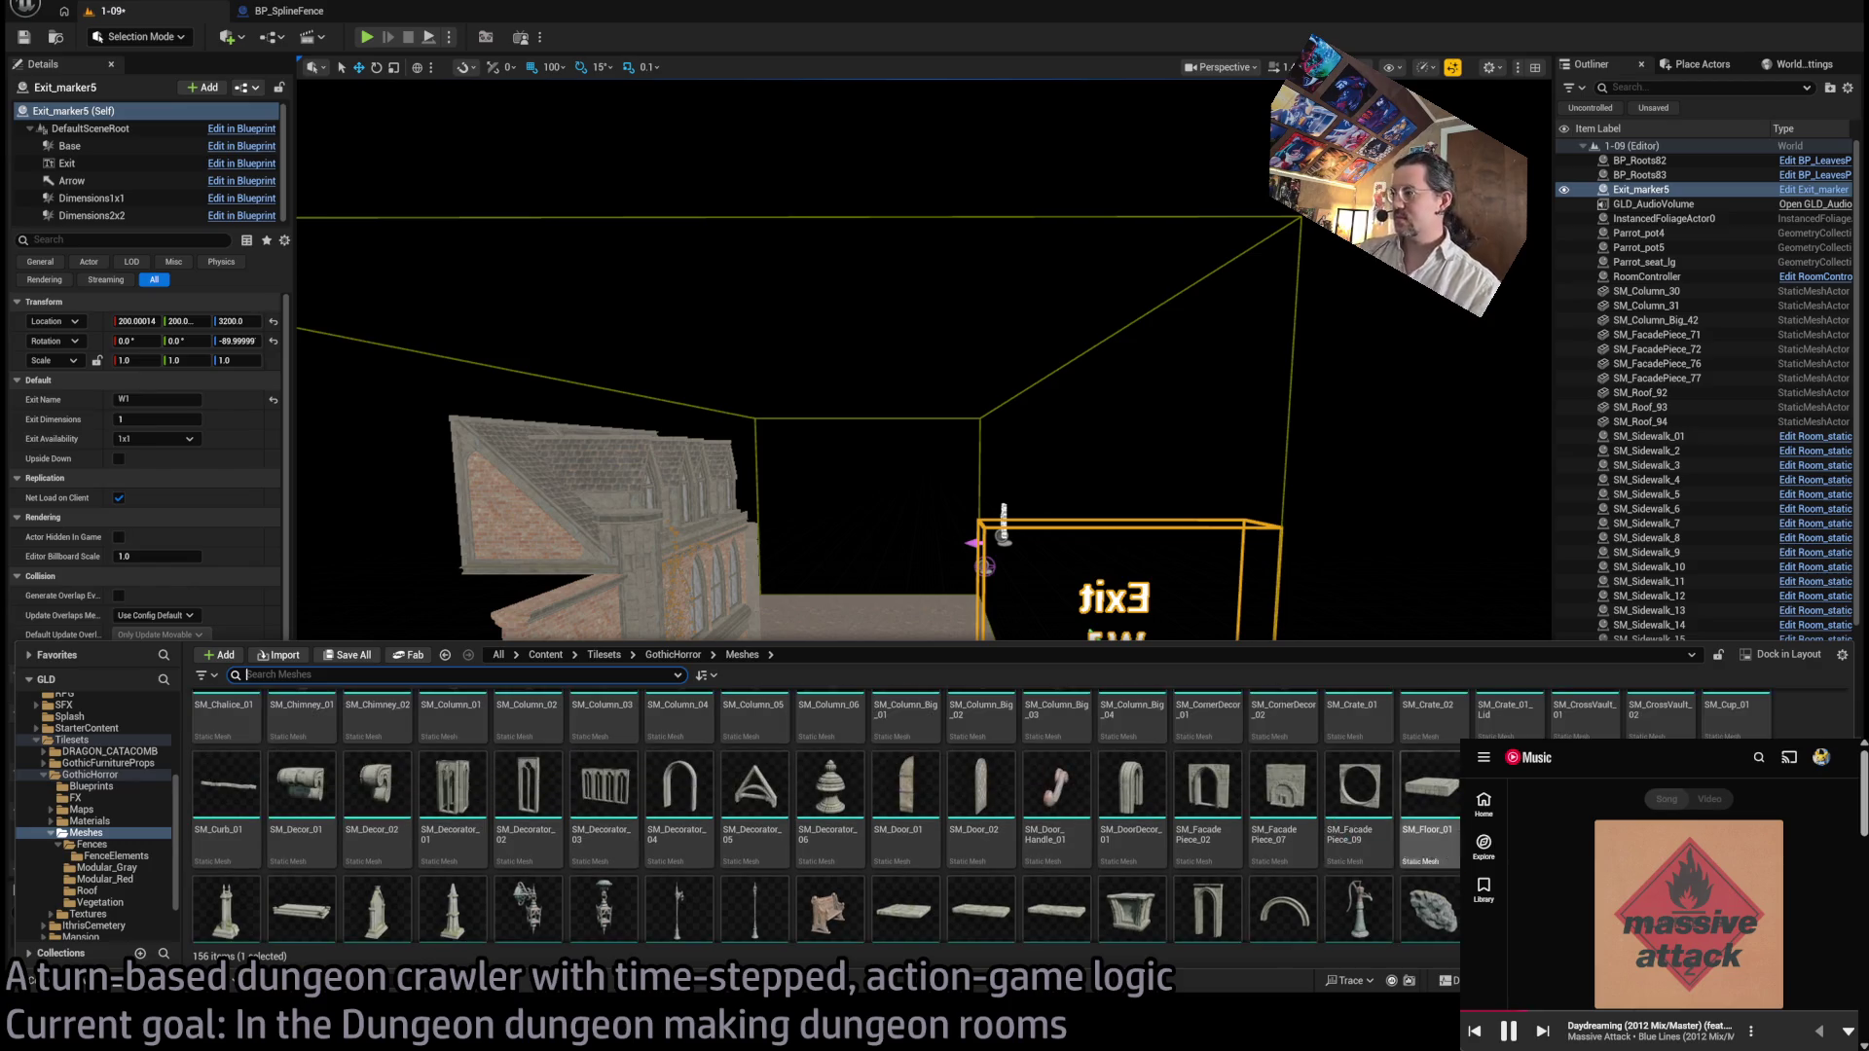
scroll(1429, 798, up, 3)
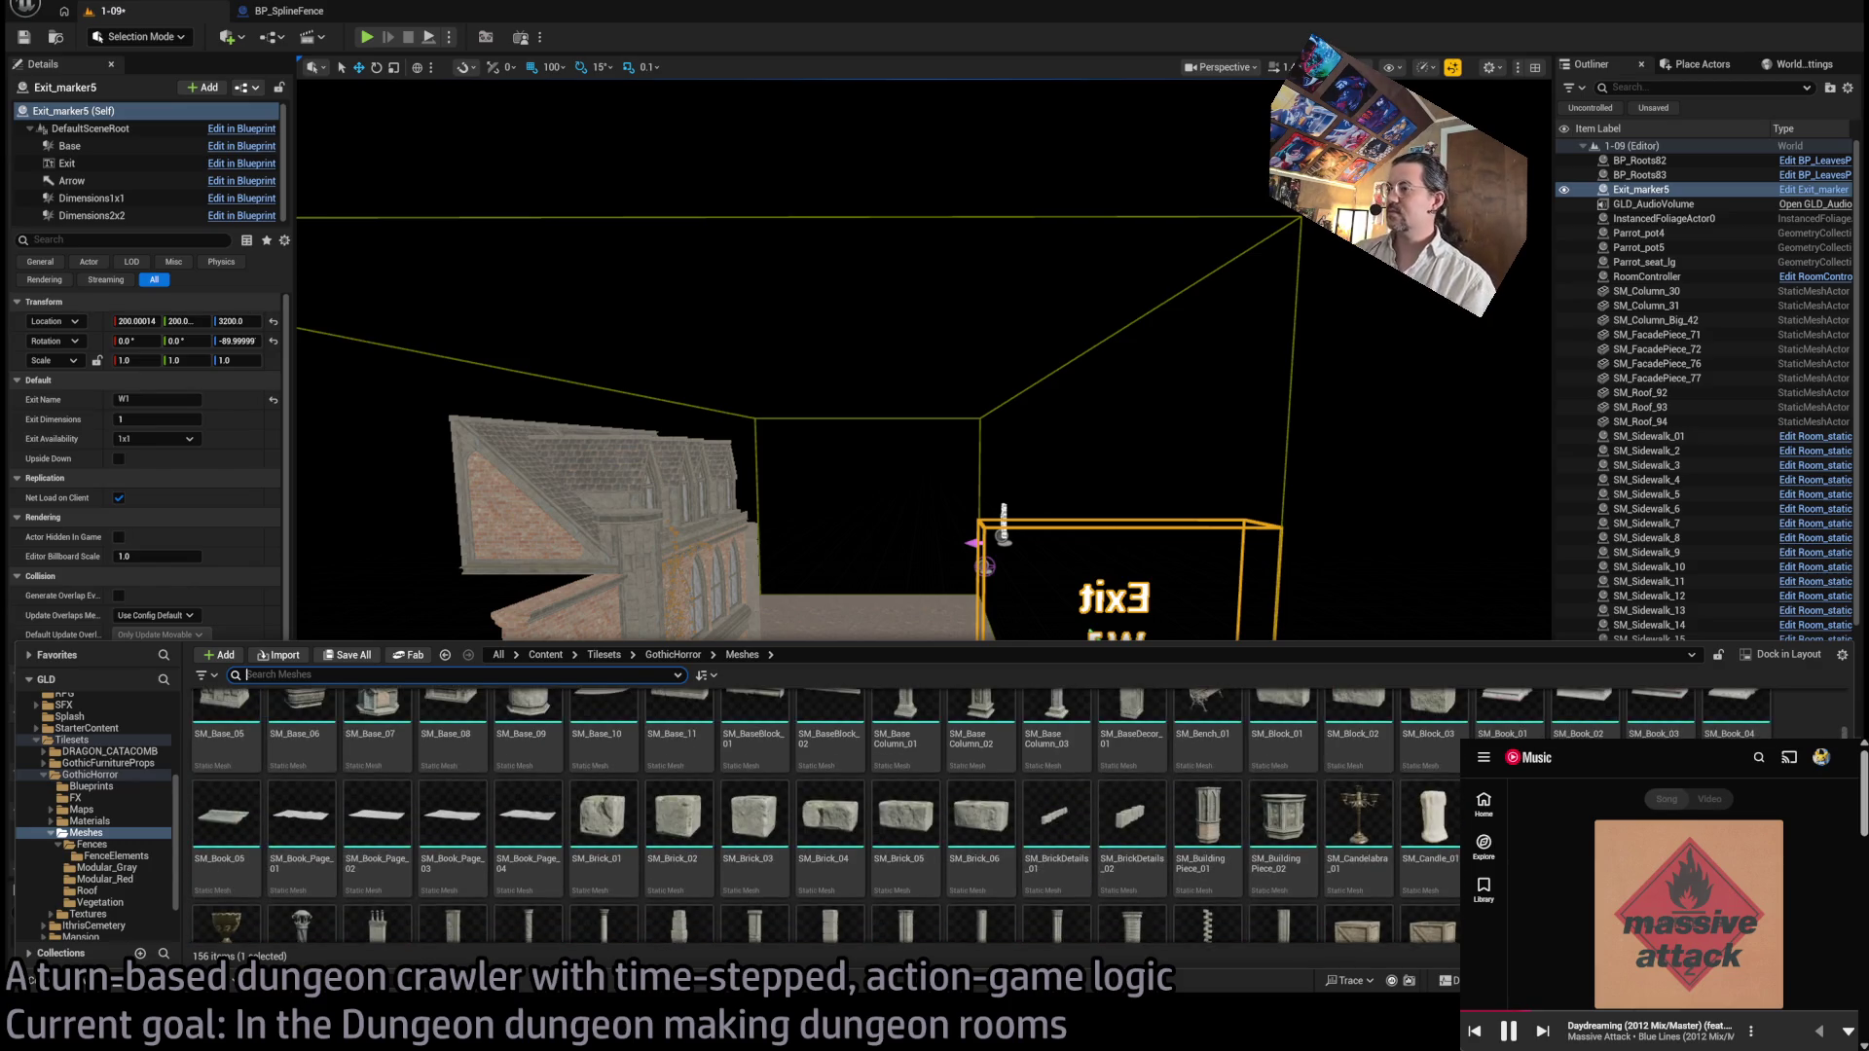
scroll(1429, 798, up, 3)
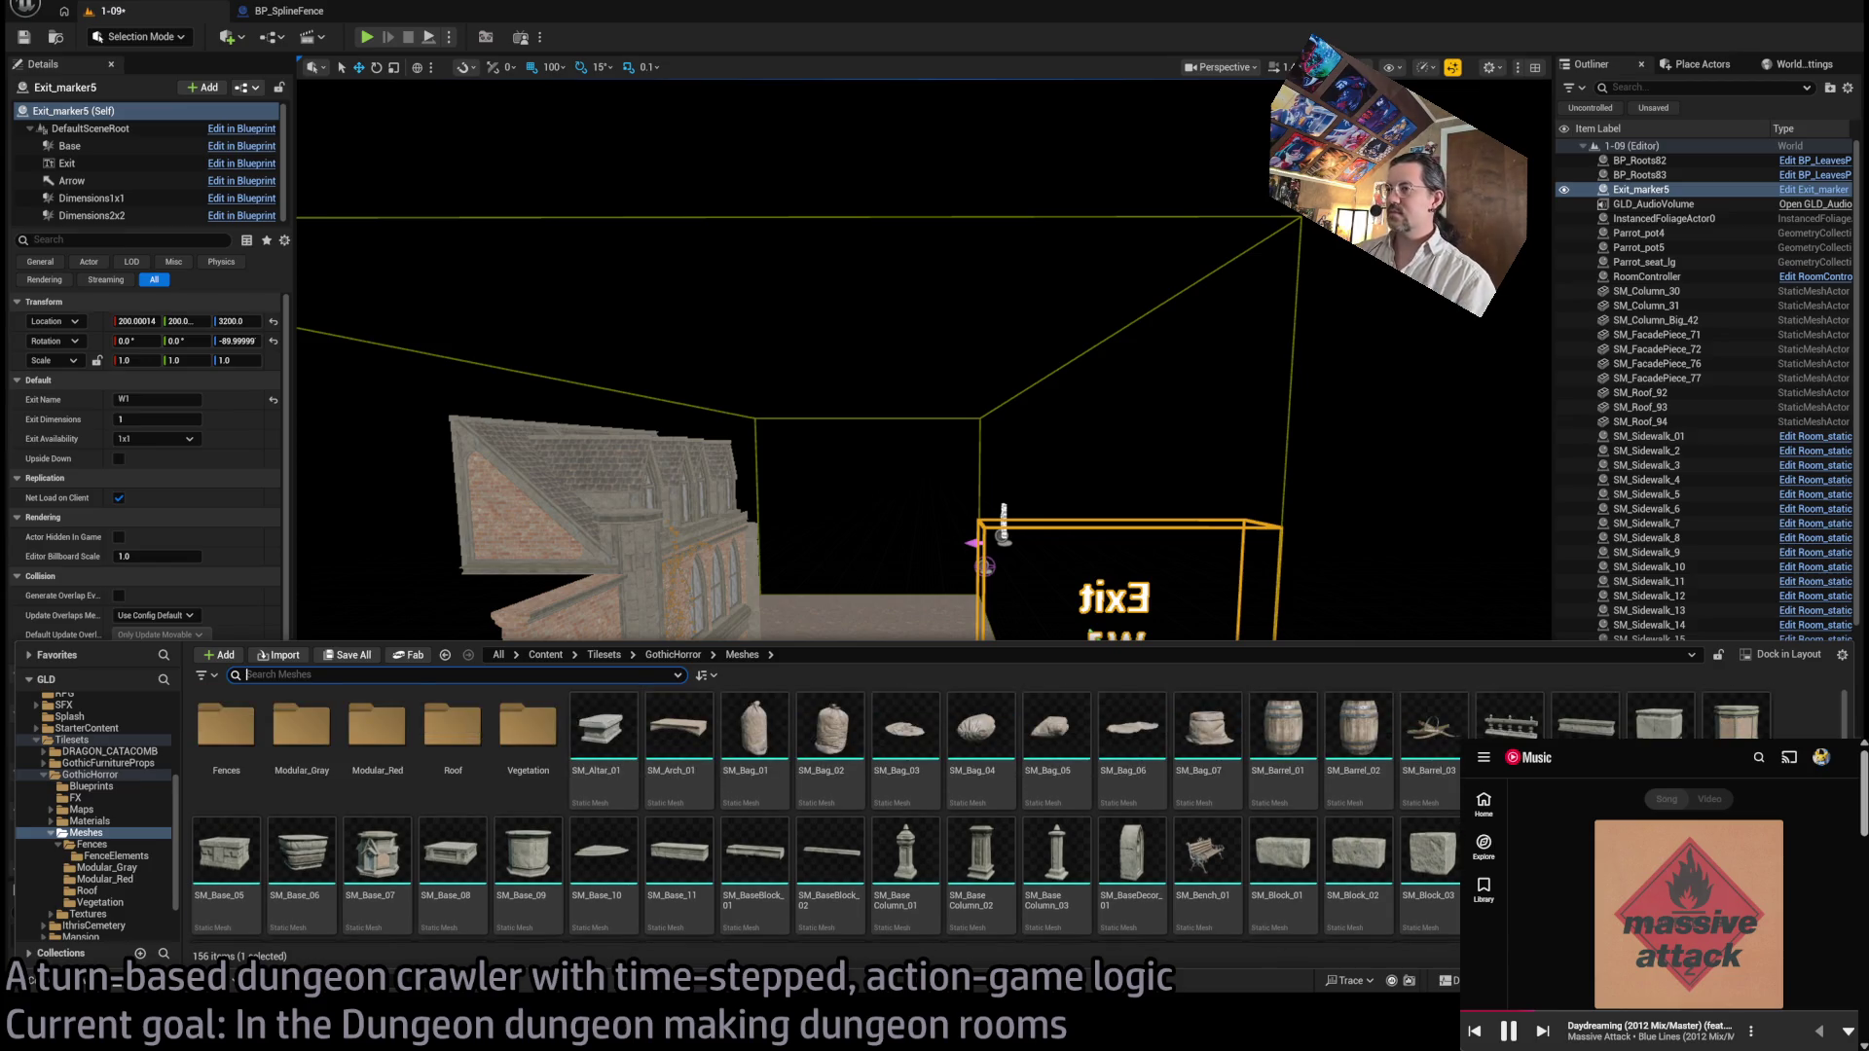
click(137, 97)
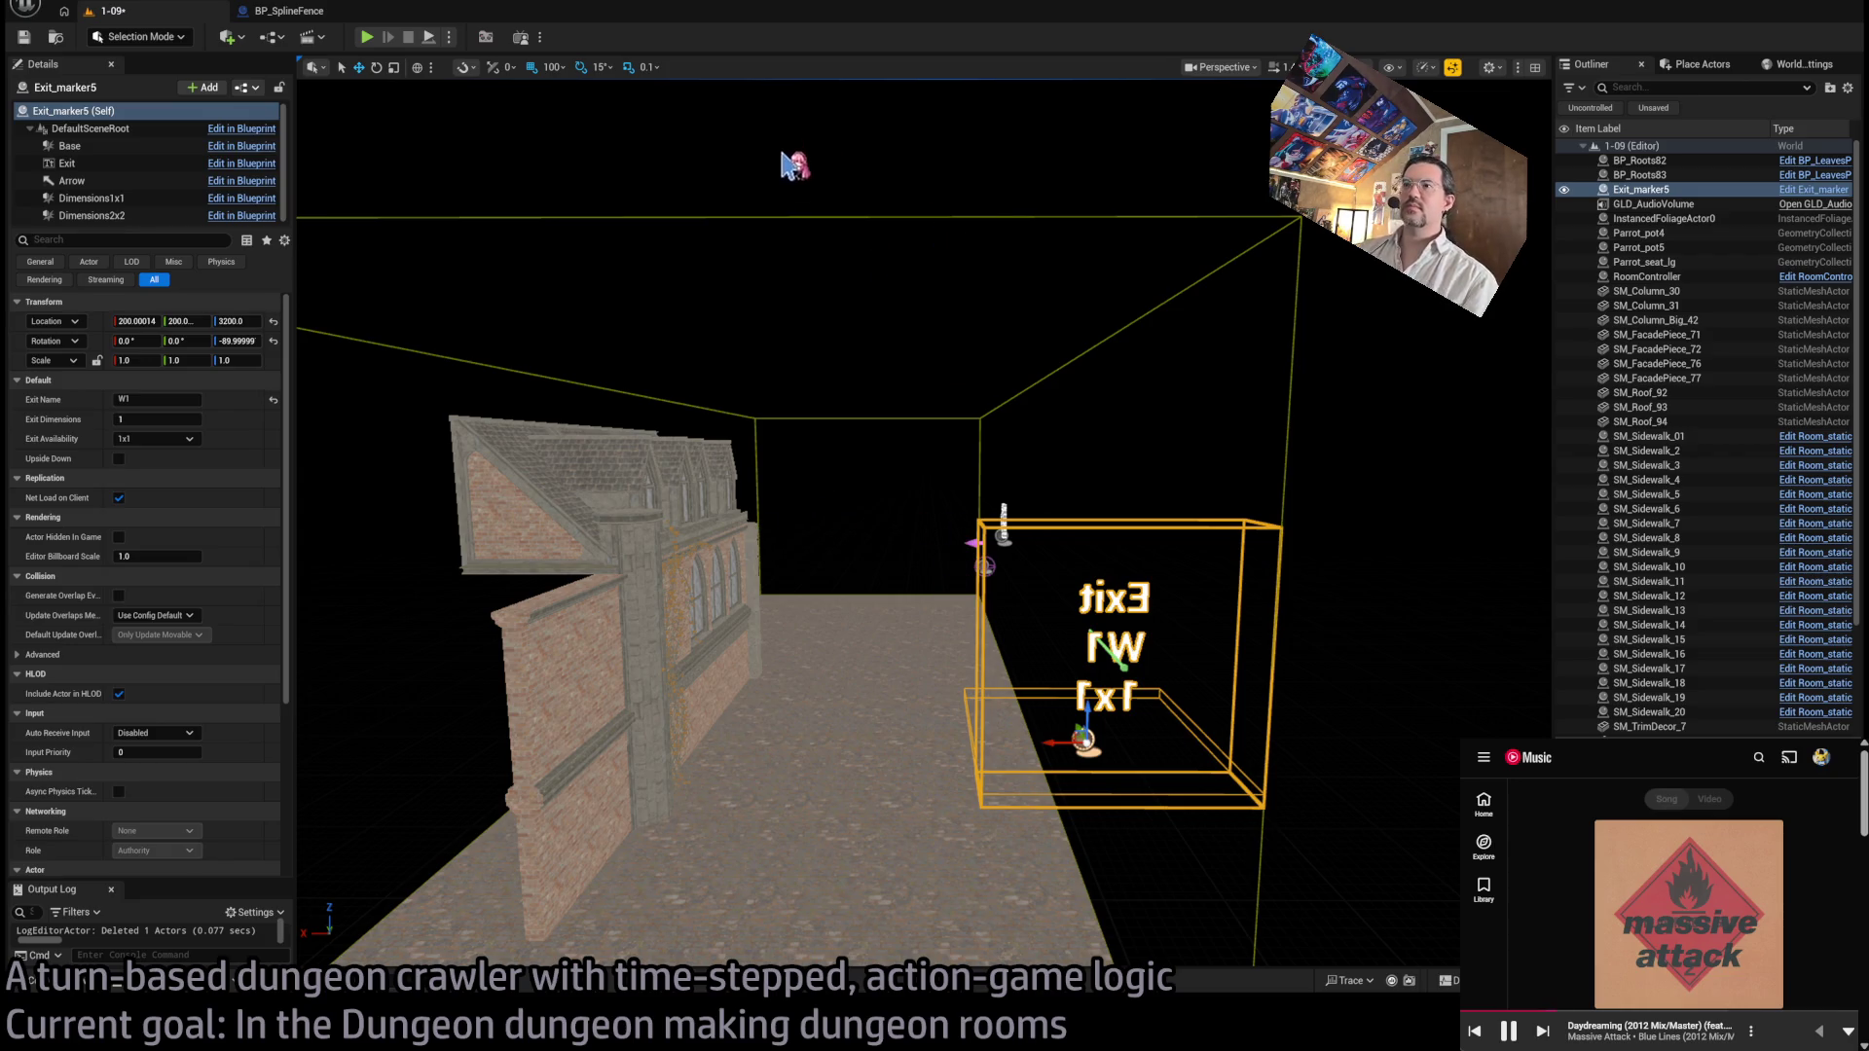
key(ctrl+s)
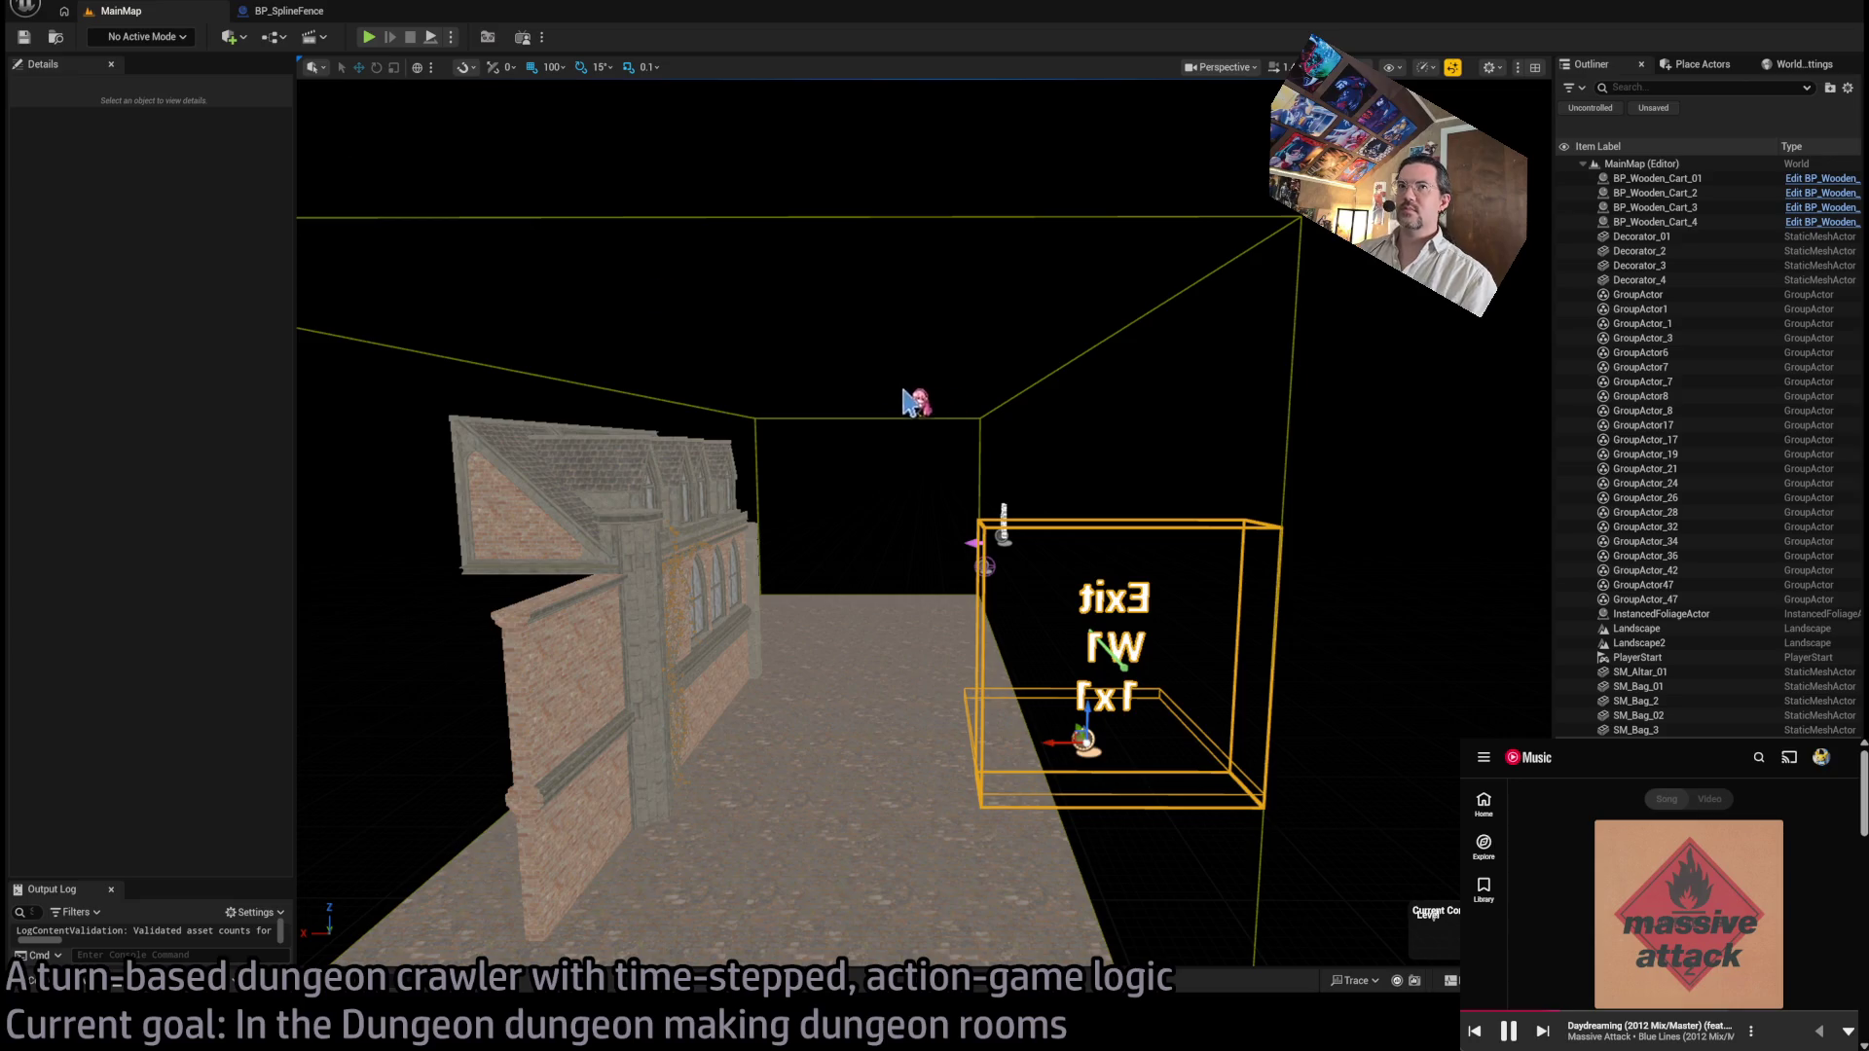
Step: Focus on SM_BuildingPiece_28, select nave floor tile SM_Floor_9, and show the GothicHorror Meshes assets
click(915, 268)
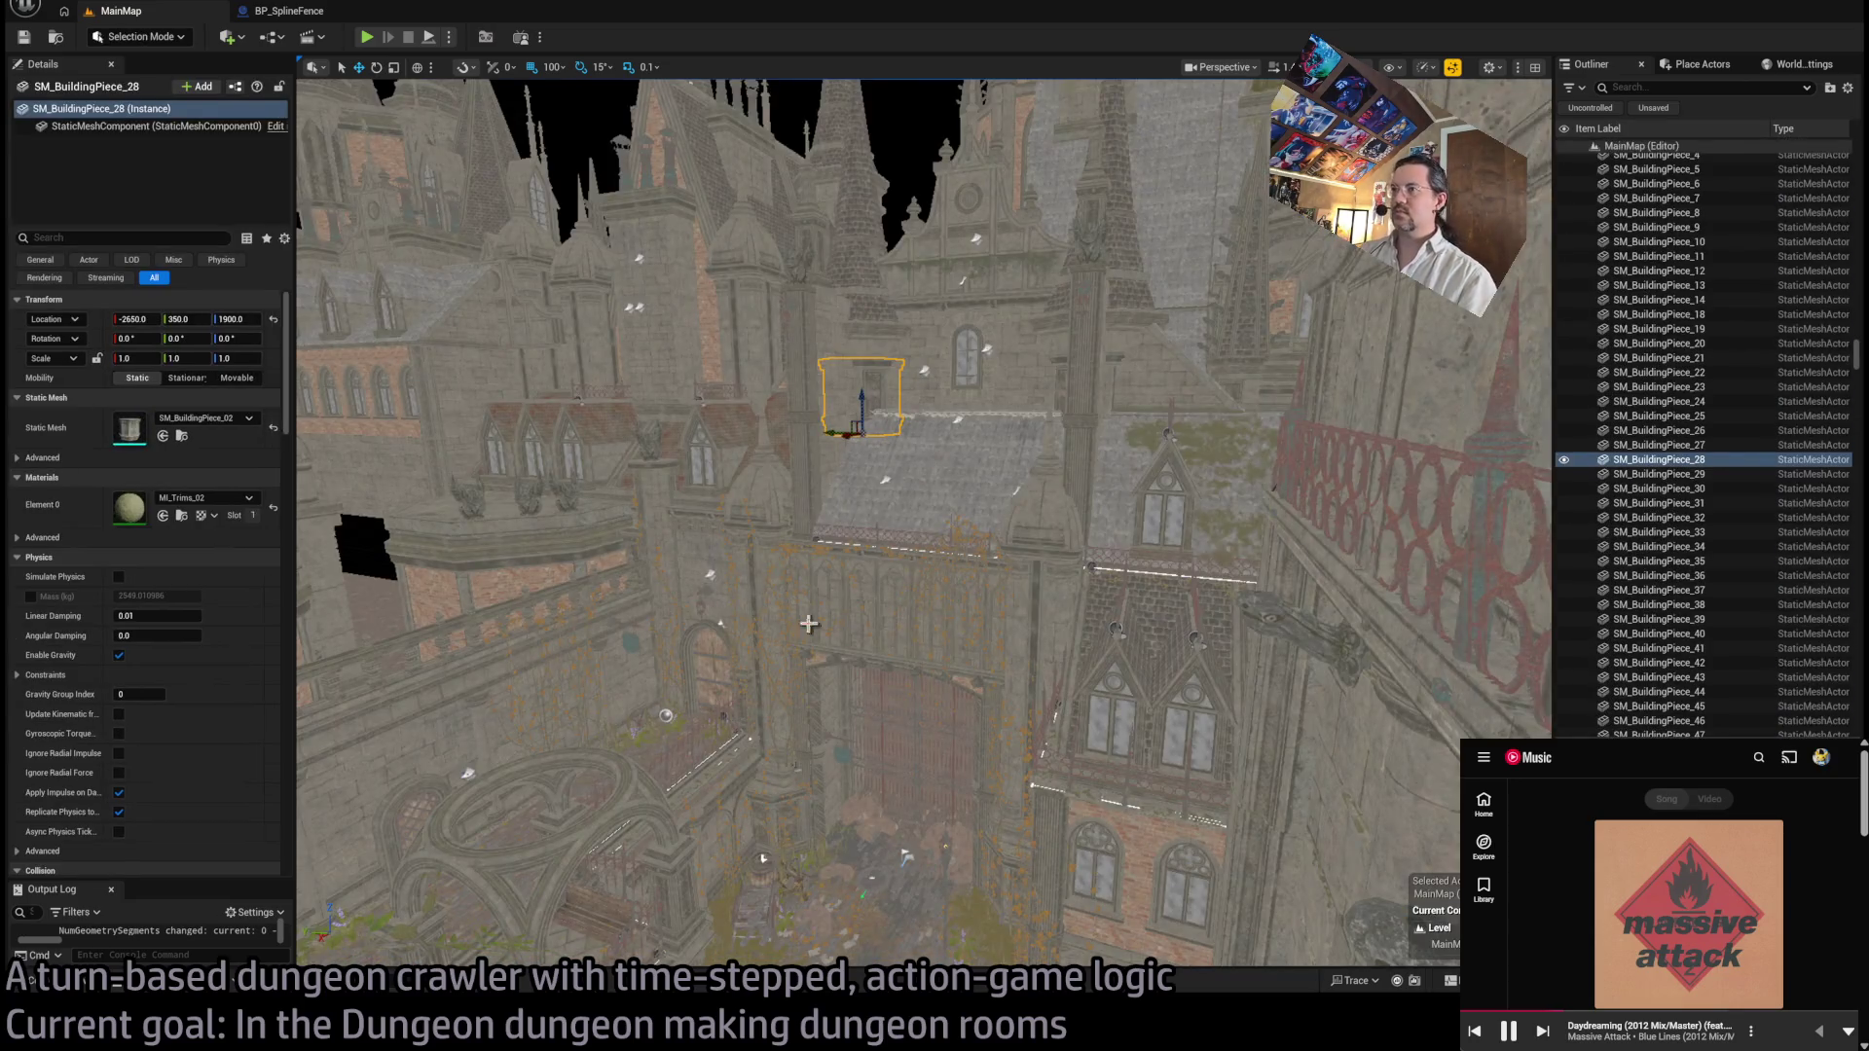
key(f)
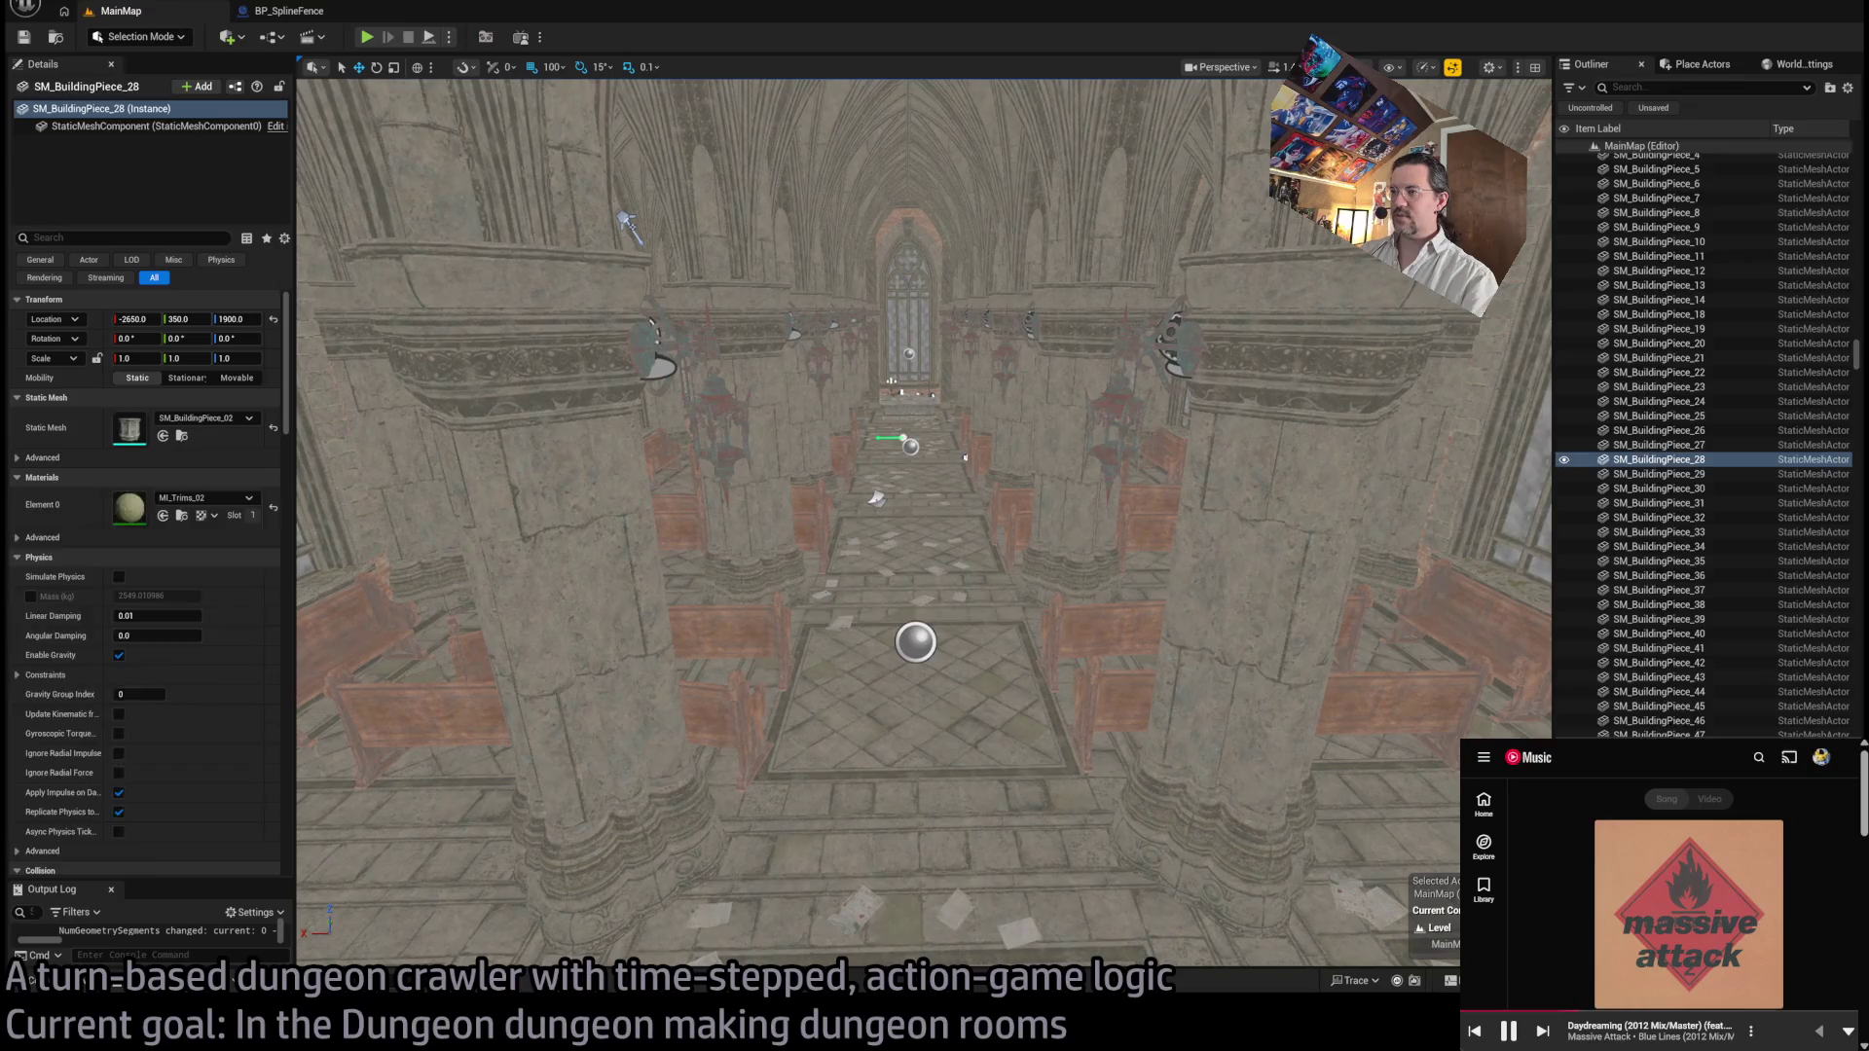
click(915, 749)
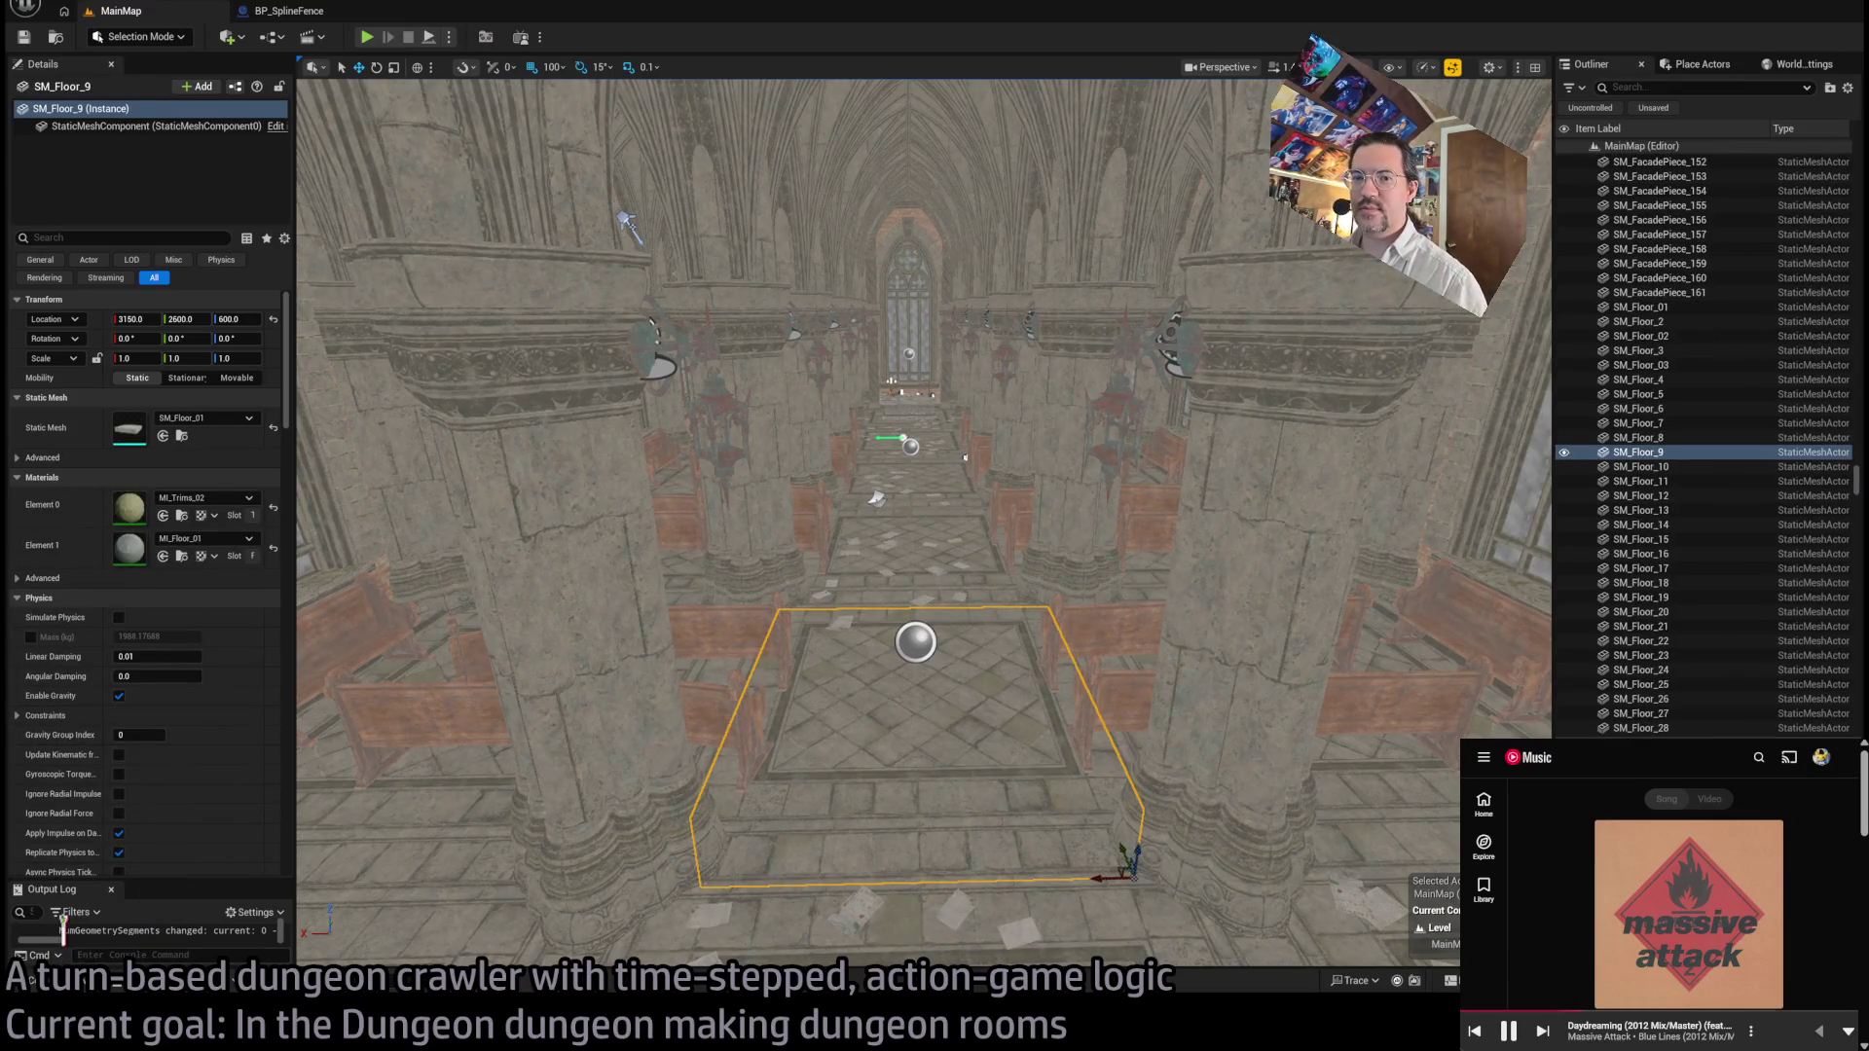
click(78, 983)
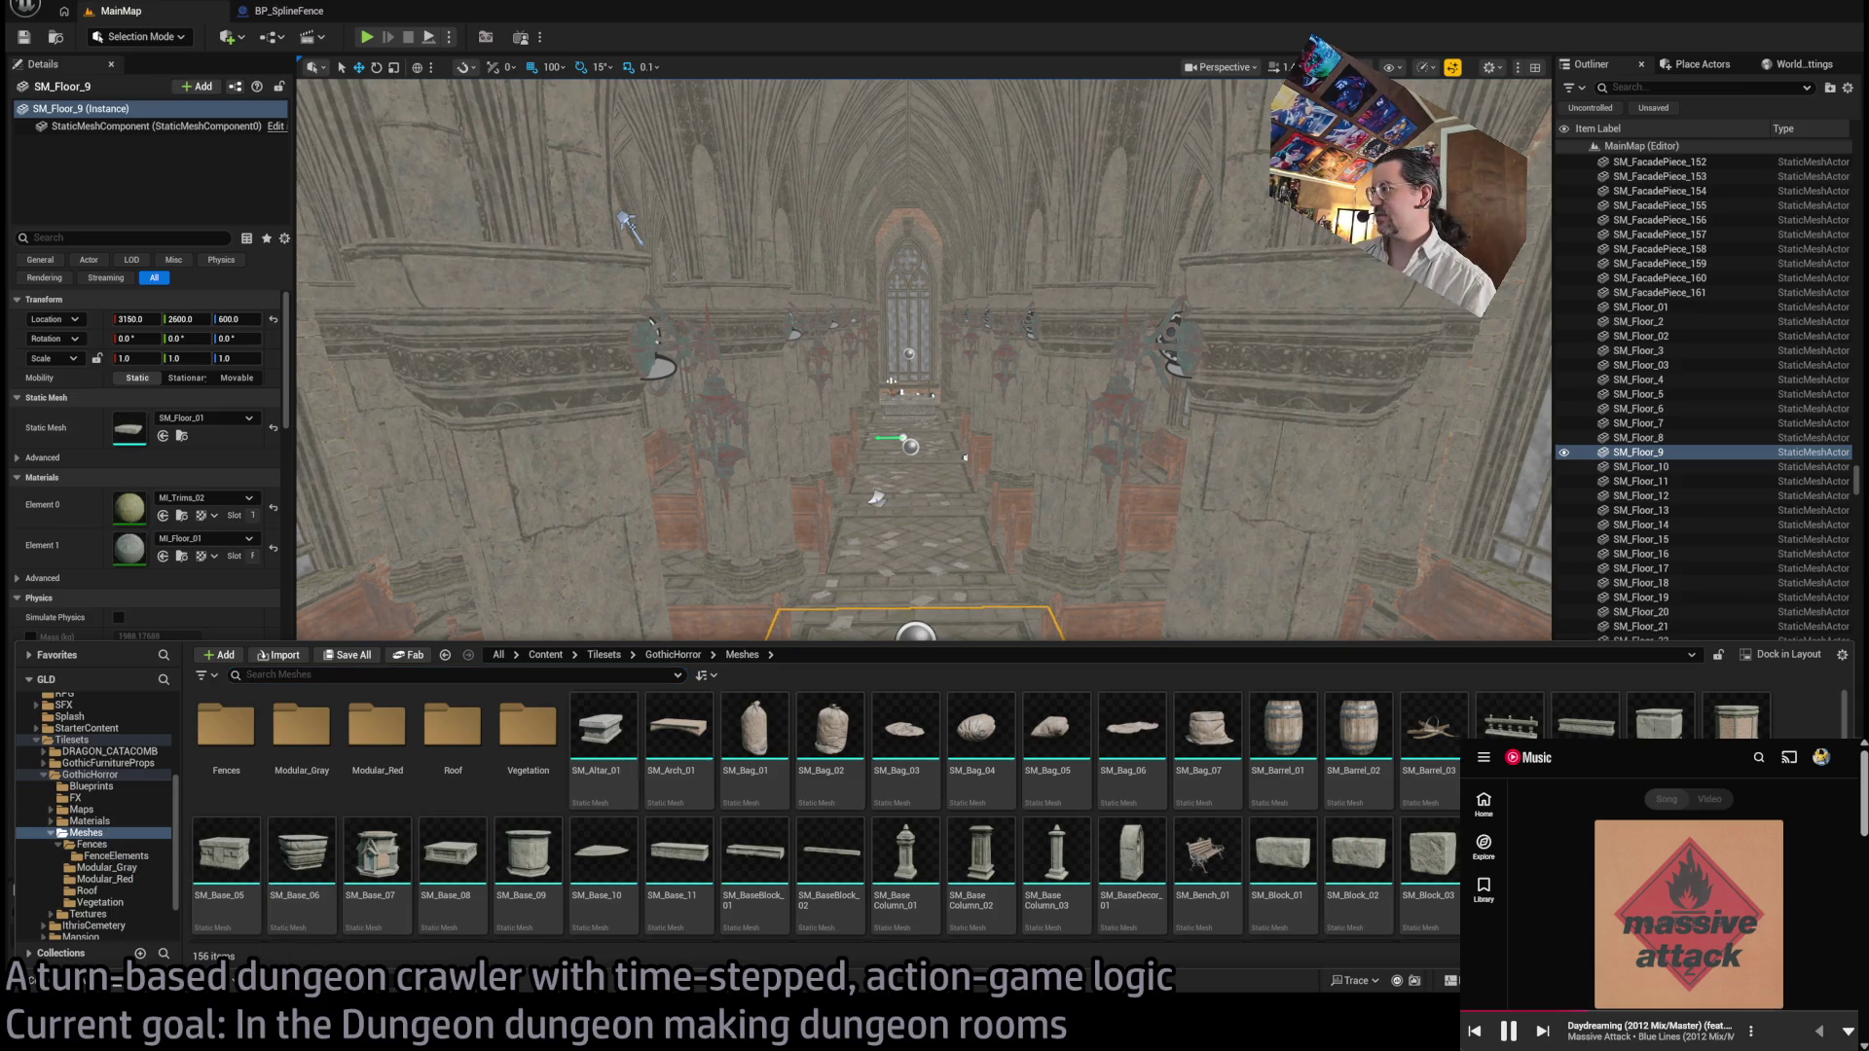
Step: Create a new folder named Floor inside GothicHorror Meshes
key(ctrl+shift+n)
text(Floo)
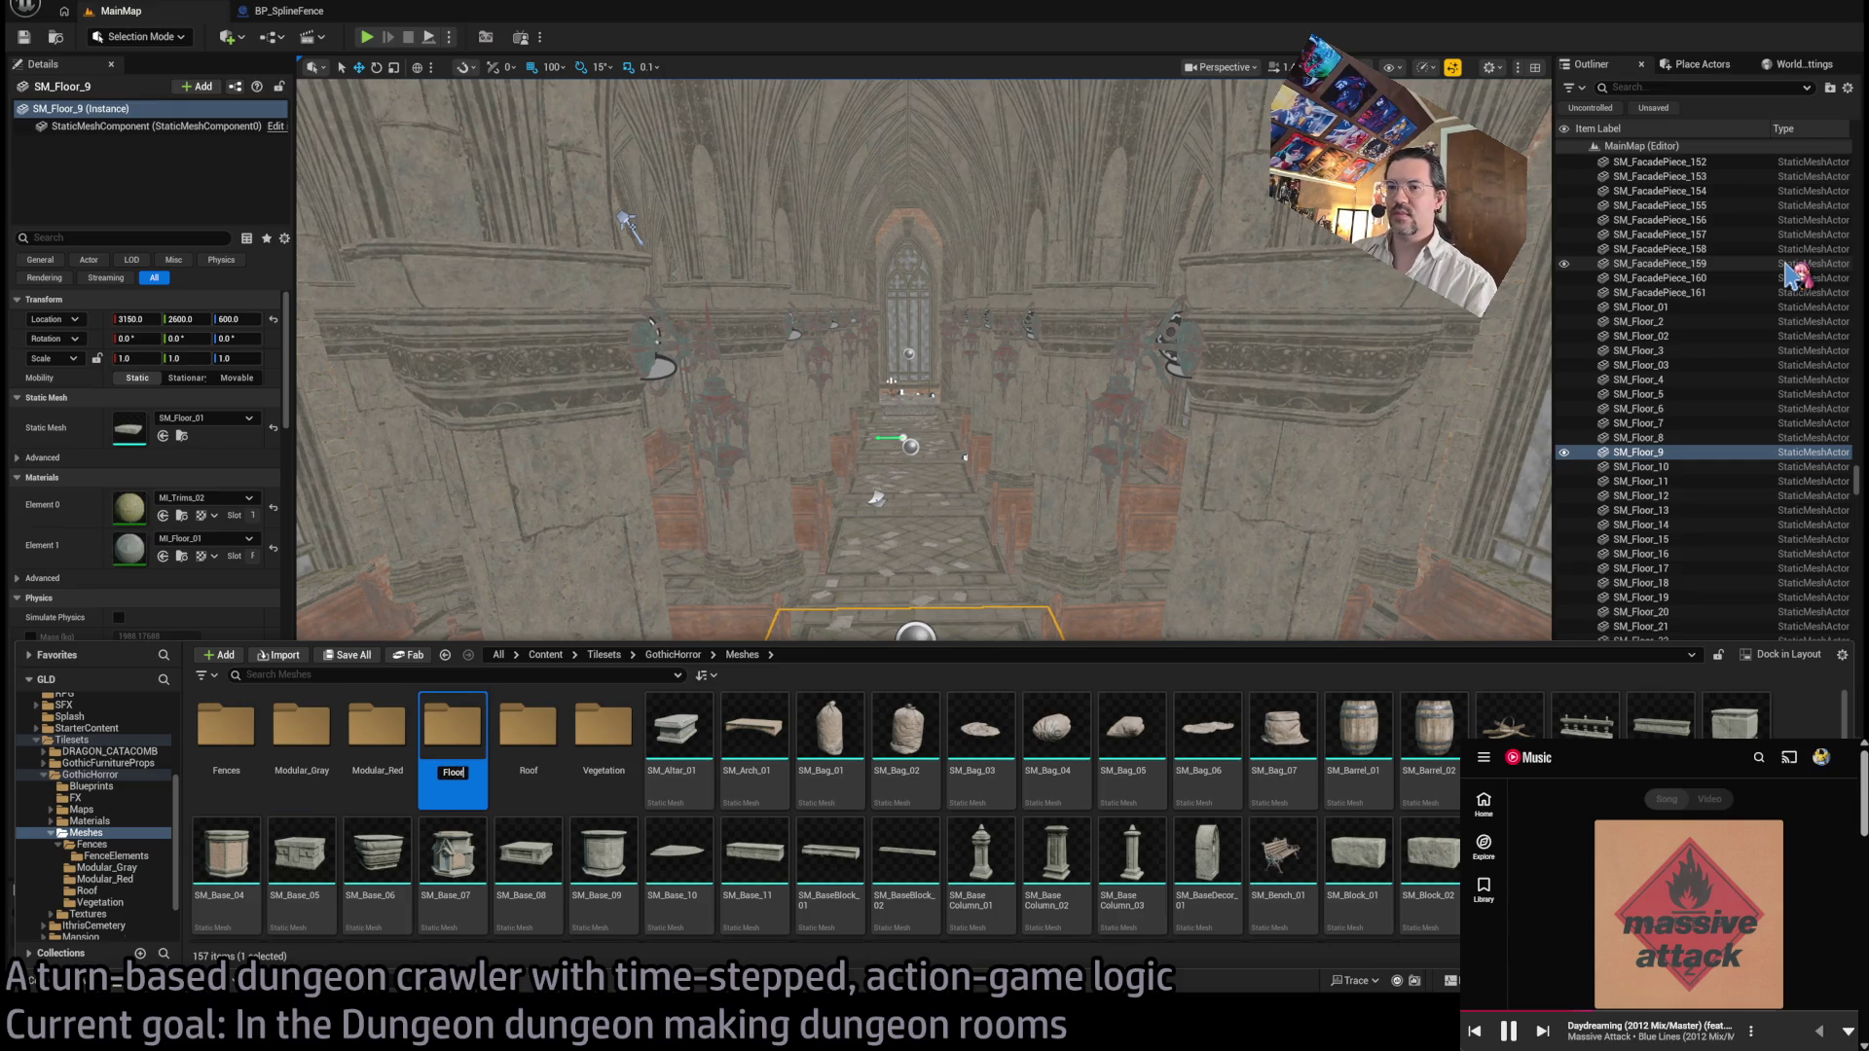
text(r)
key(Return)
Step: Locate the SM_Floor_01 mesh and move it into the Floor folder
scroll(905, 769, down, 1)
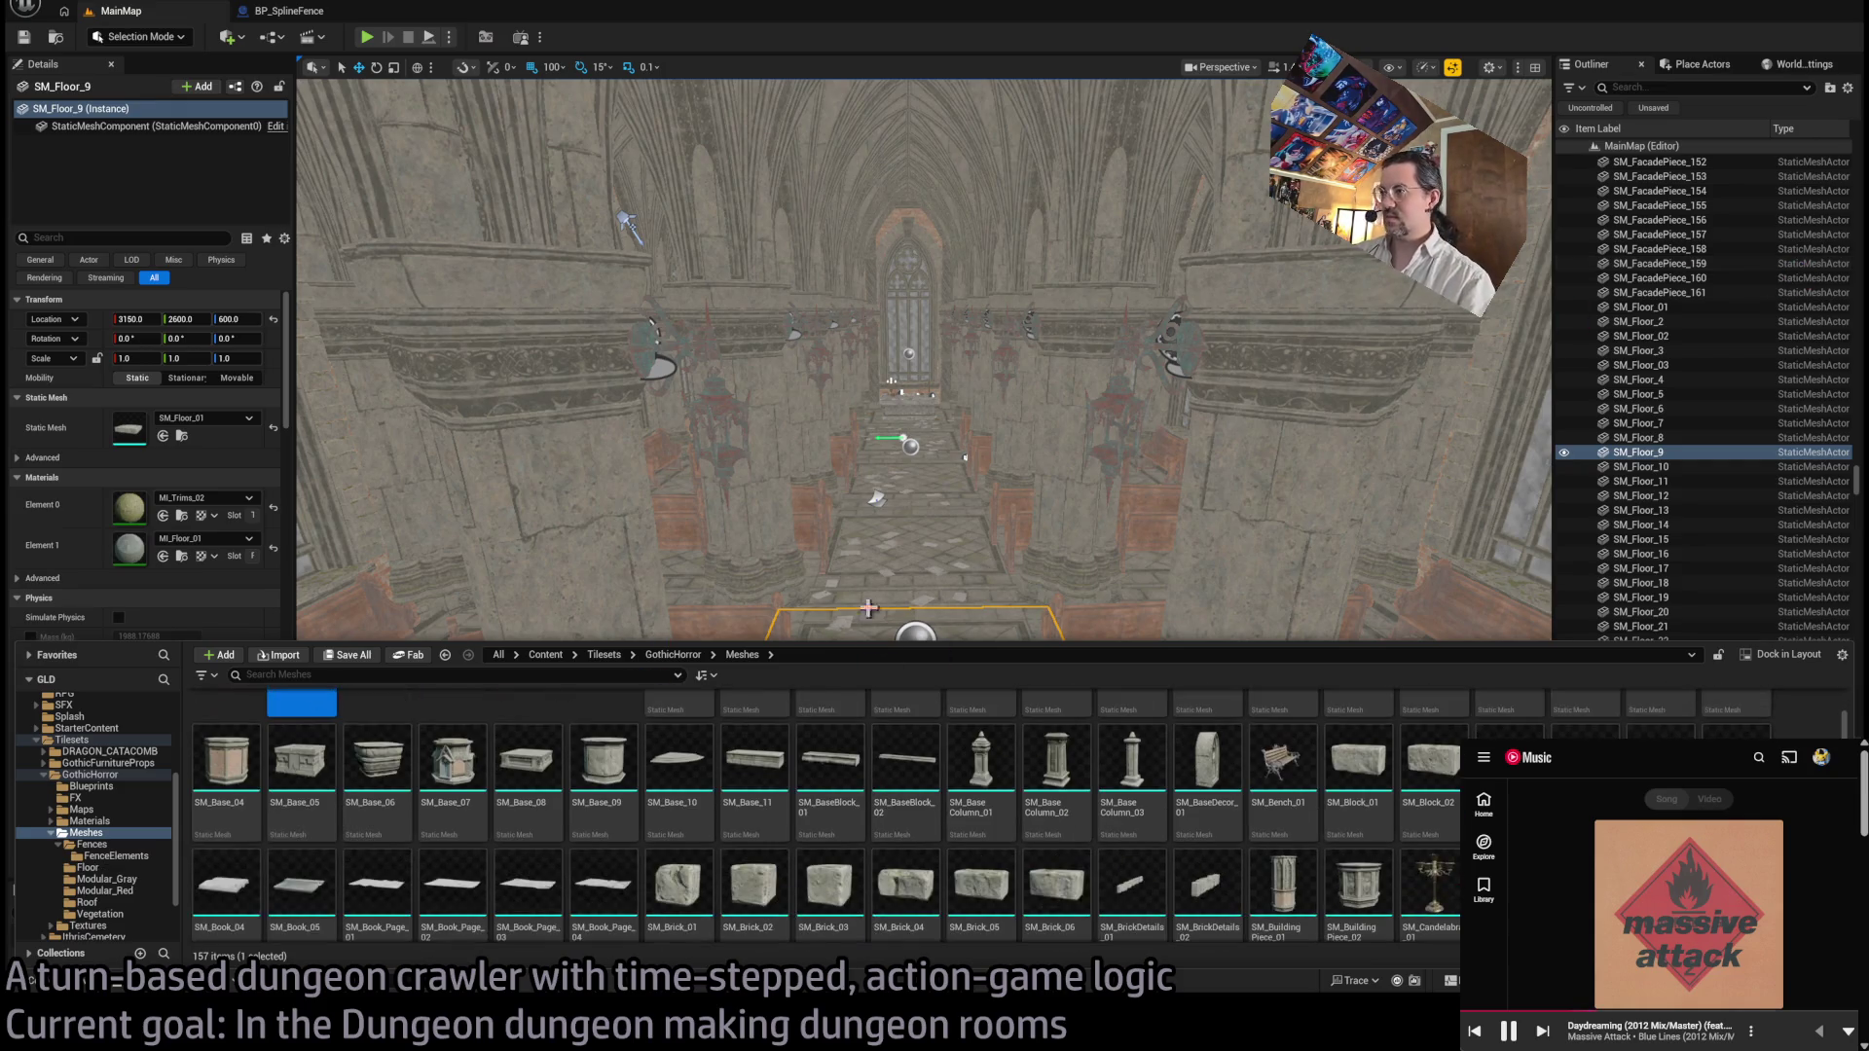
click(185, 435)
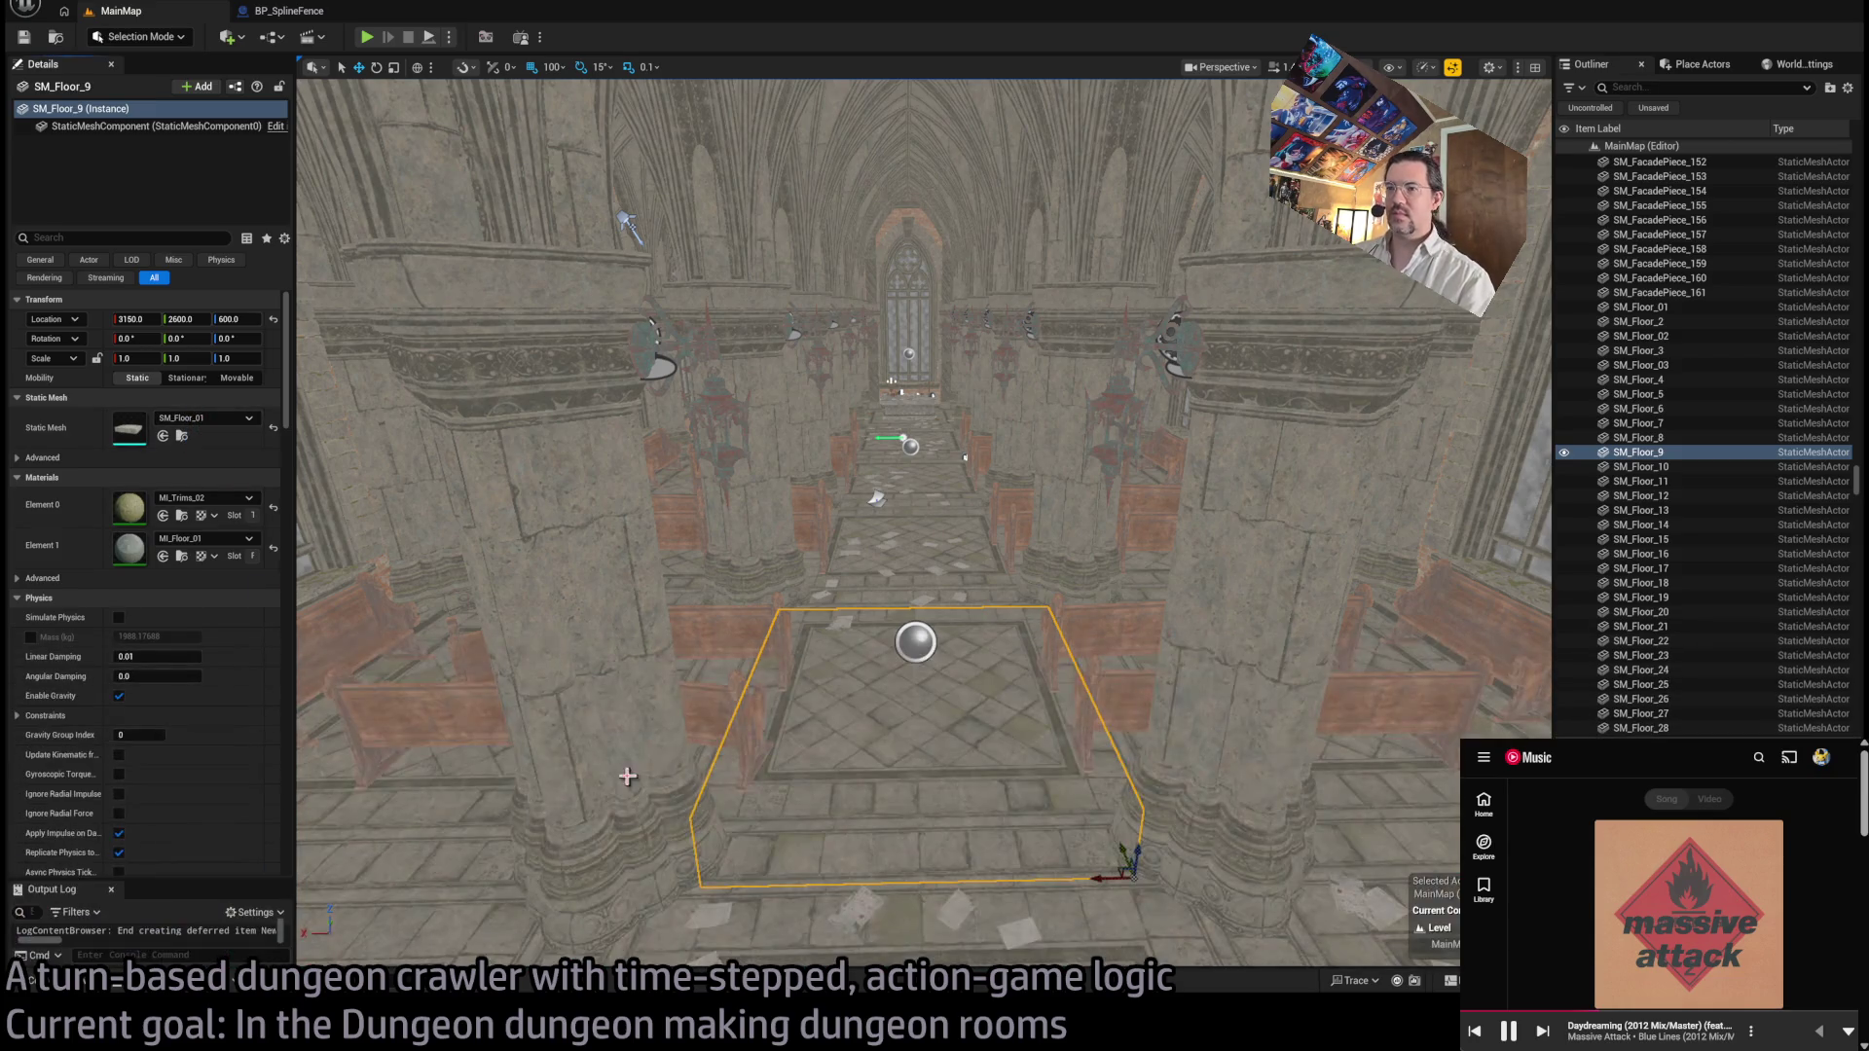
click(87, 983)
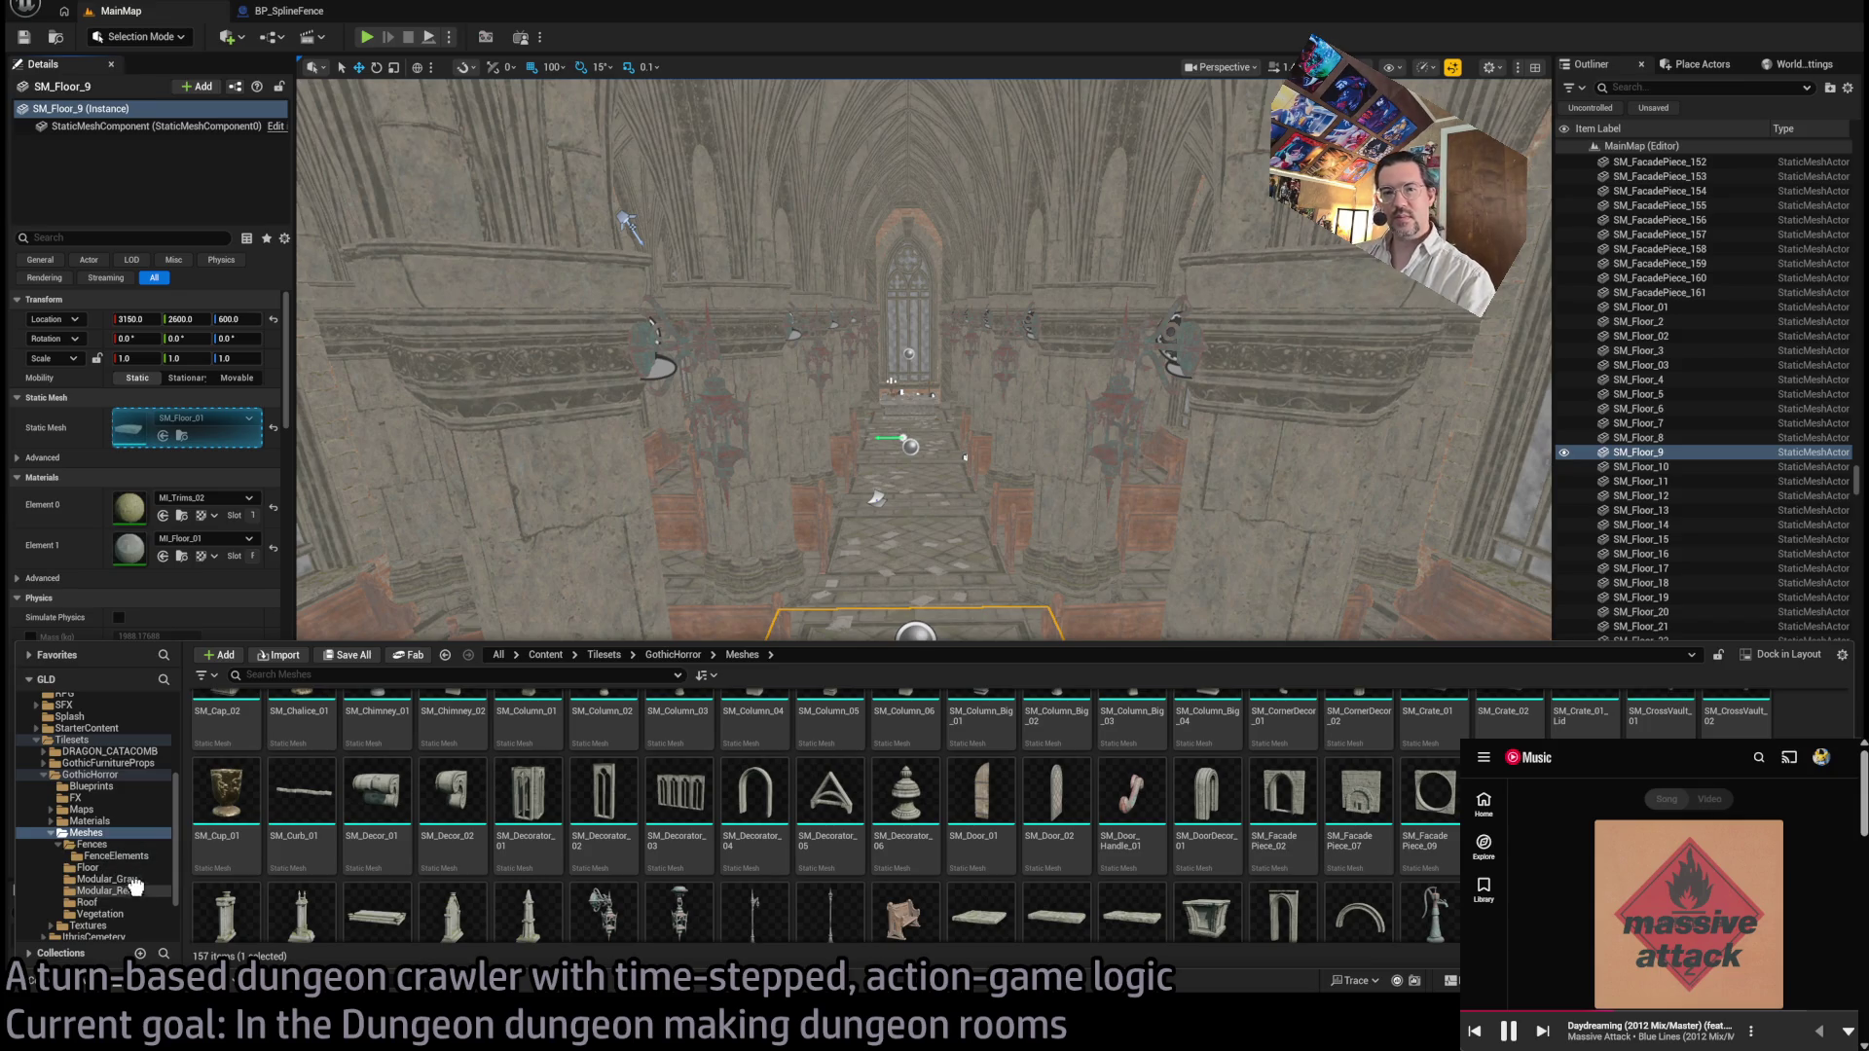
click(168, 910)
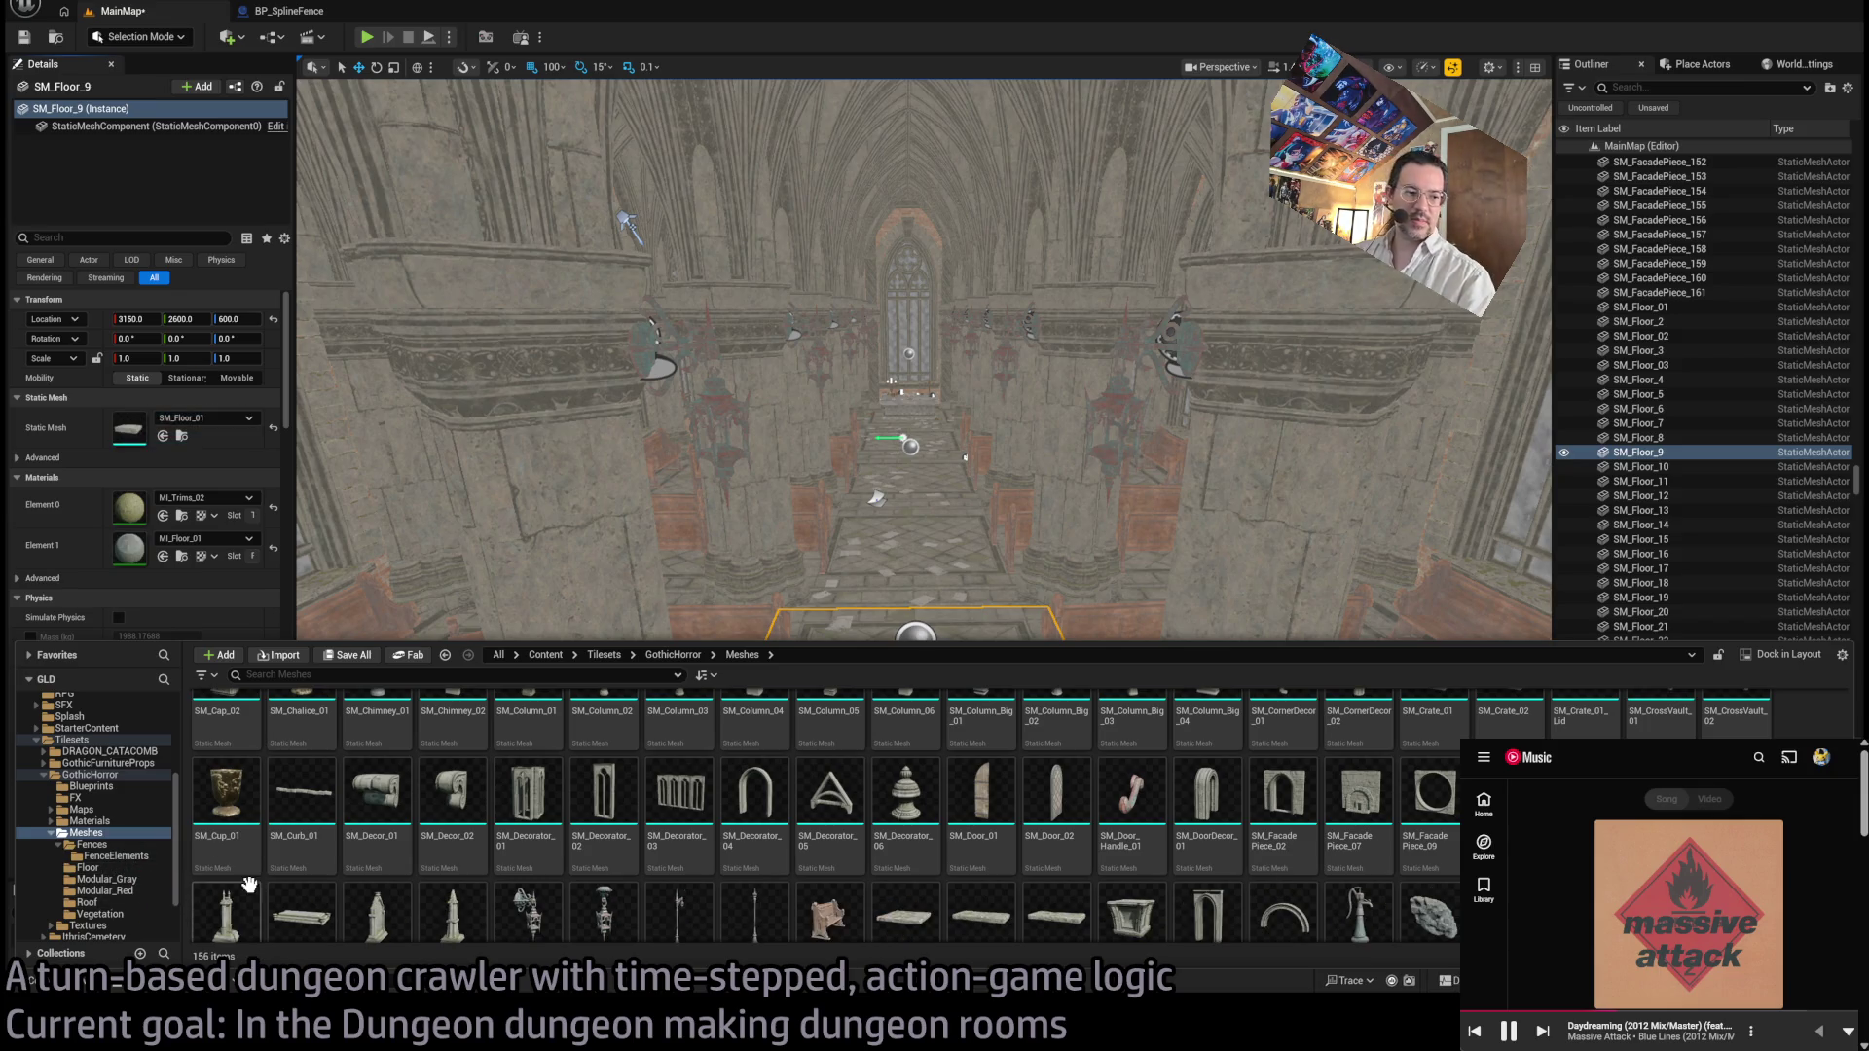
Step: Fly out over the street, selecting the BP_Grid28 floor grid, a prop and the landscape
mouse_move(922, 571)
mouse_down()
mouse_move(915, 419)
mouse_move(922, 571)
mouse_up()
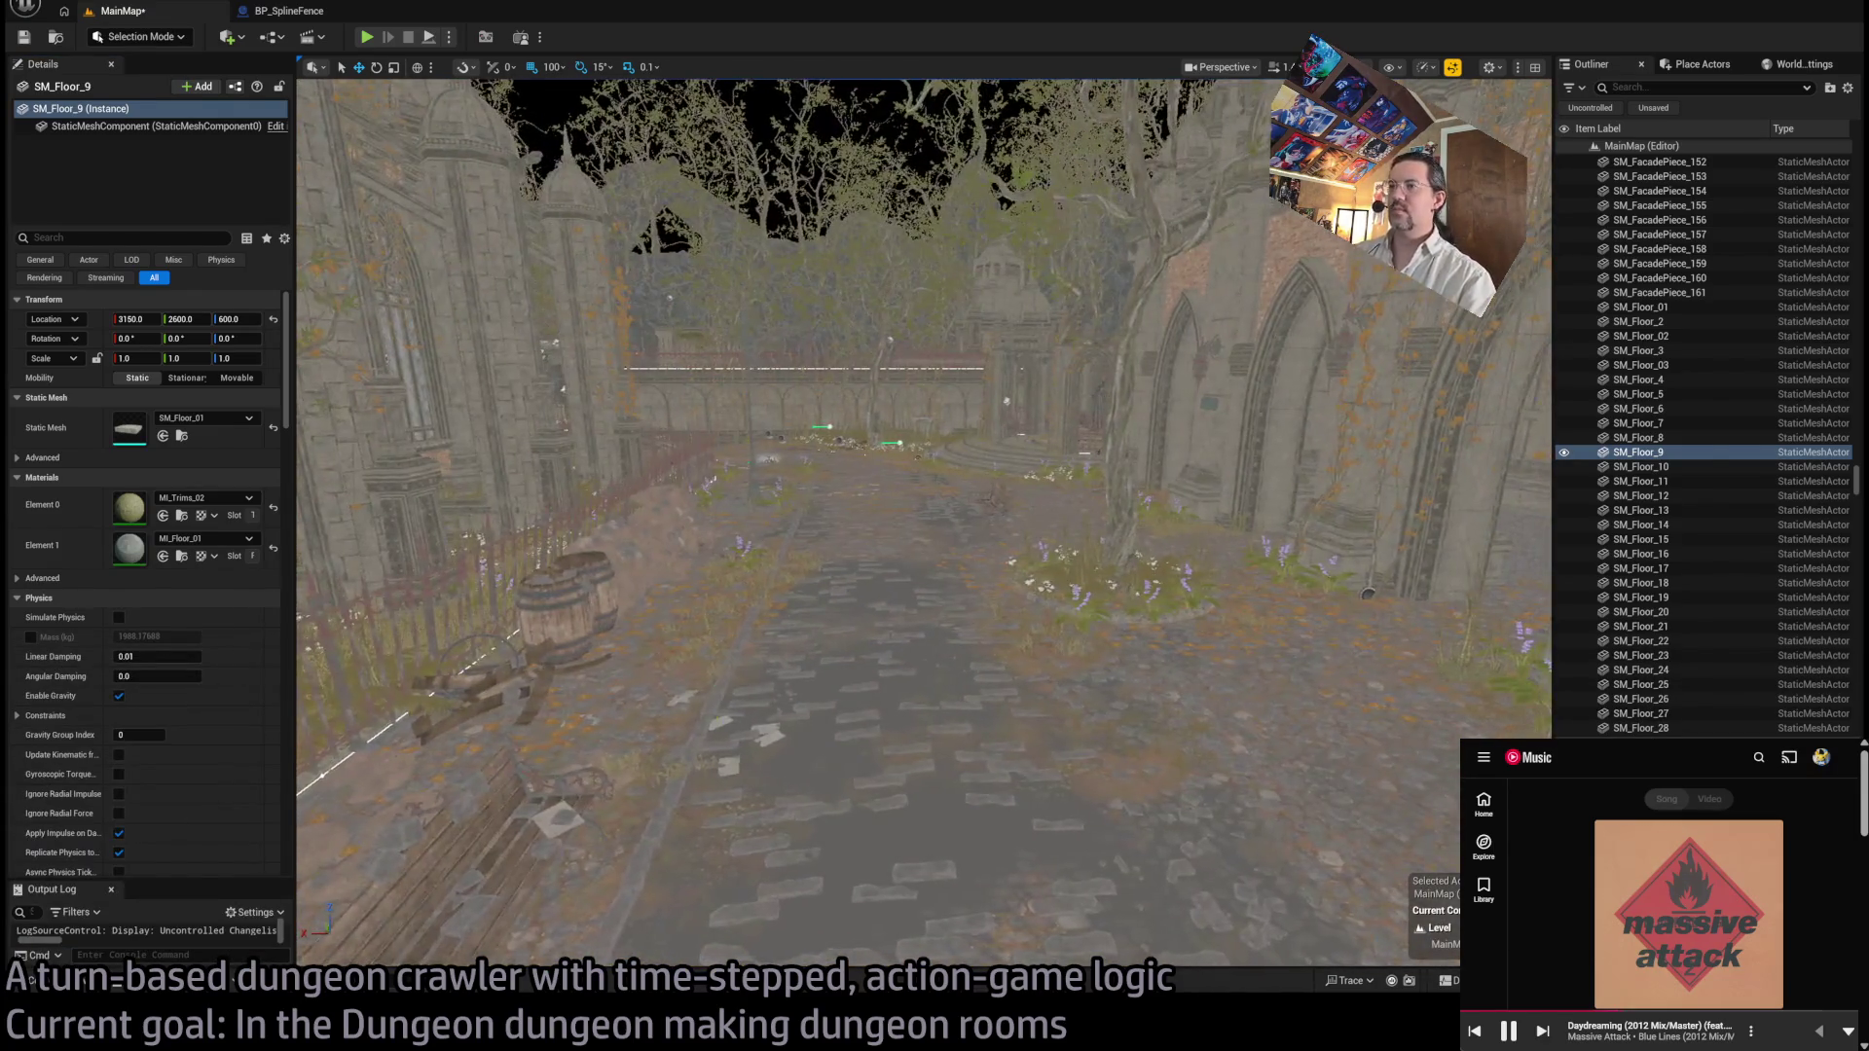
click(922, 572)
click(1074, 634)
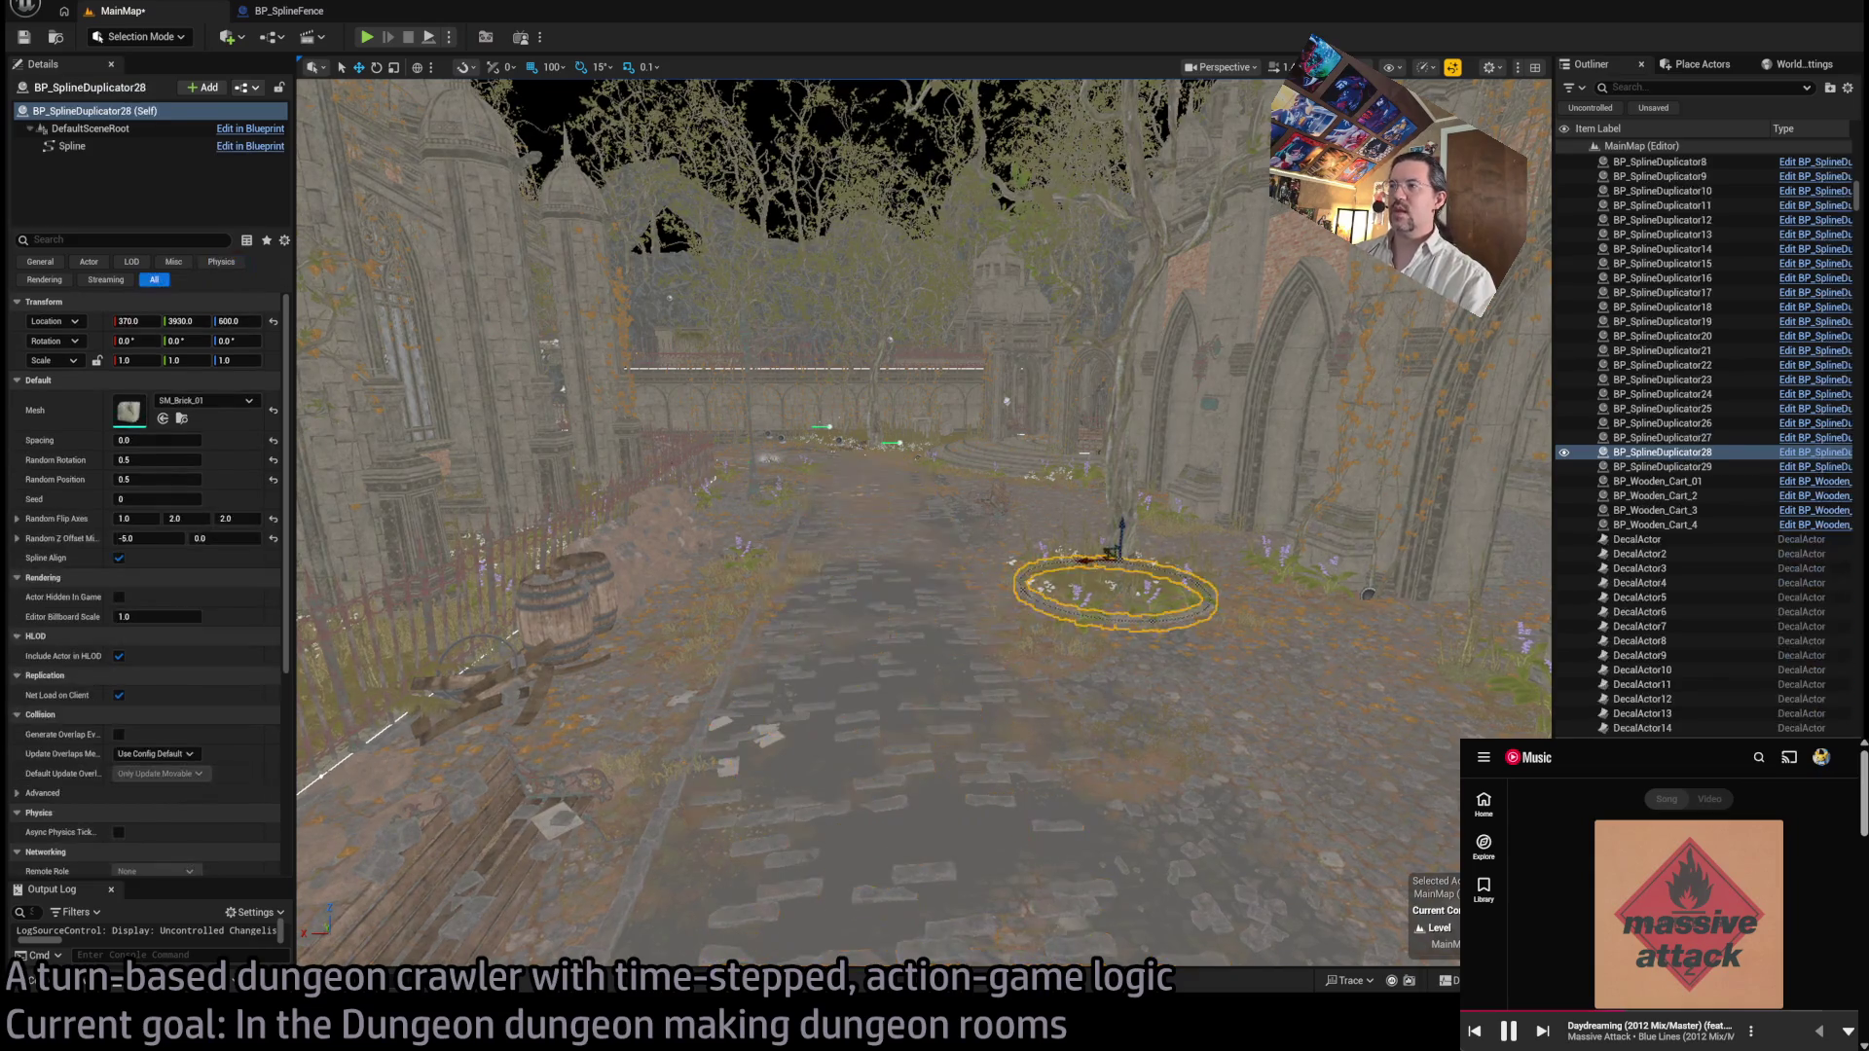
click(1147, 710)
mouse_move(1148, 710)
mouse_down()
mouse_move(1042, 497)
mouse_move(983, 613)
mouse_move(953, 526)
mouse_up()
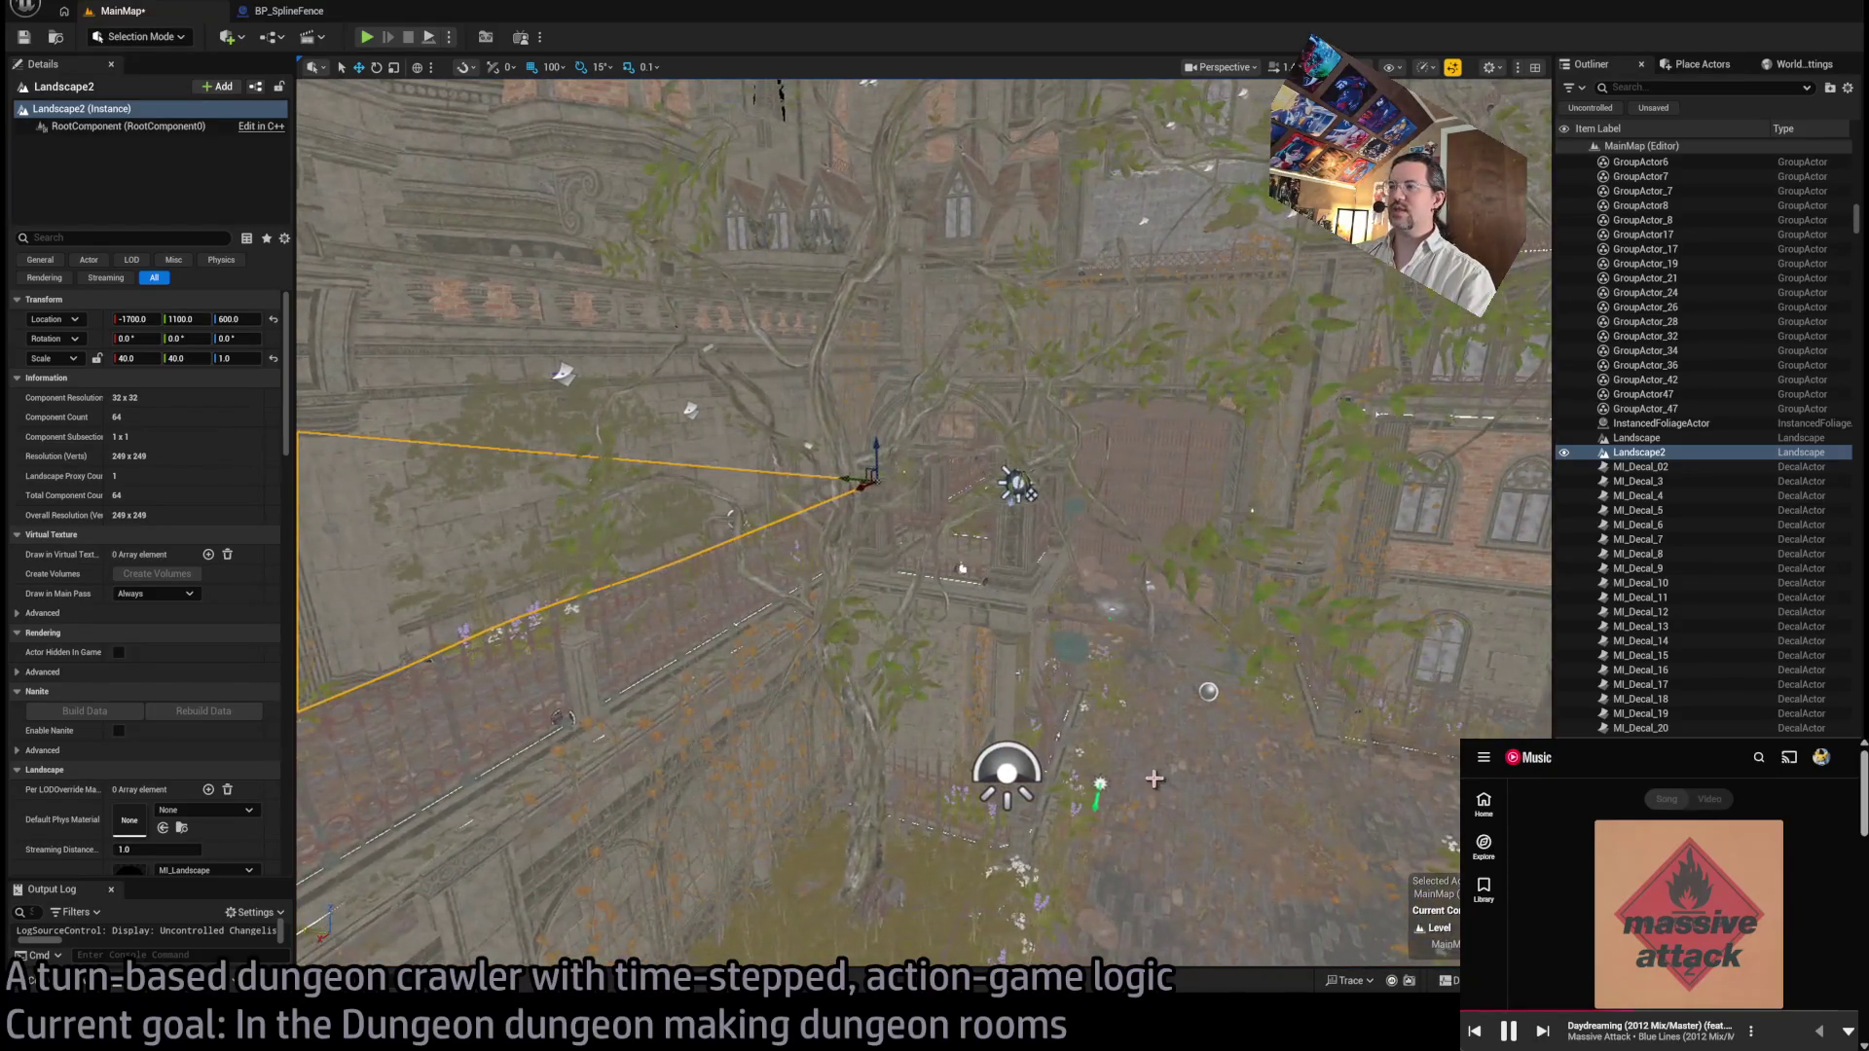
Step: Select the courtyard paving SM_Sidewalk_30 near the castle wall and bring up GothicHorror Meshes
click(1153, 779)
click(1233, 670)
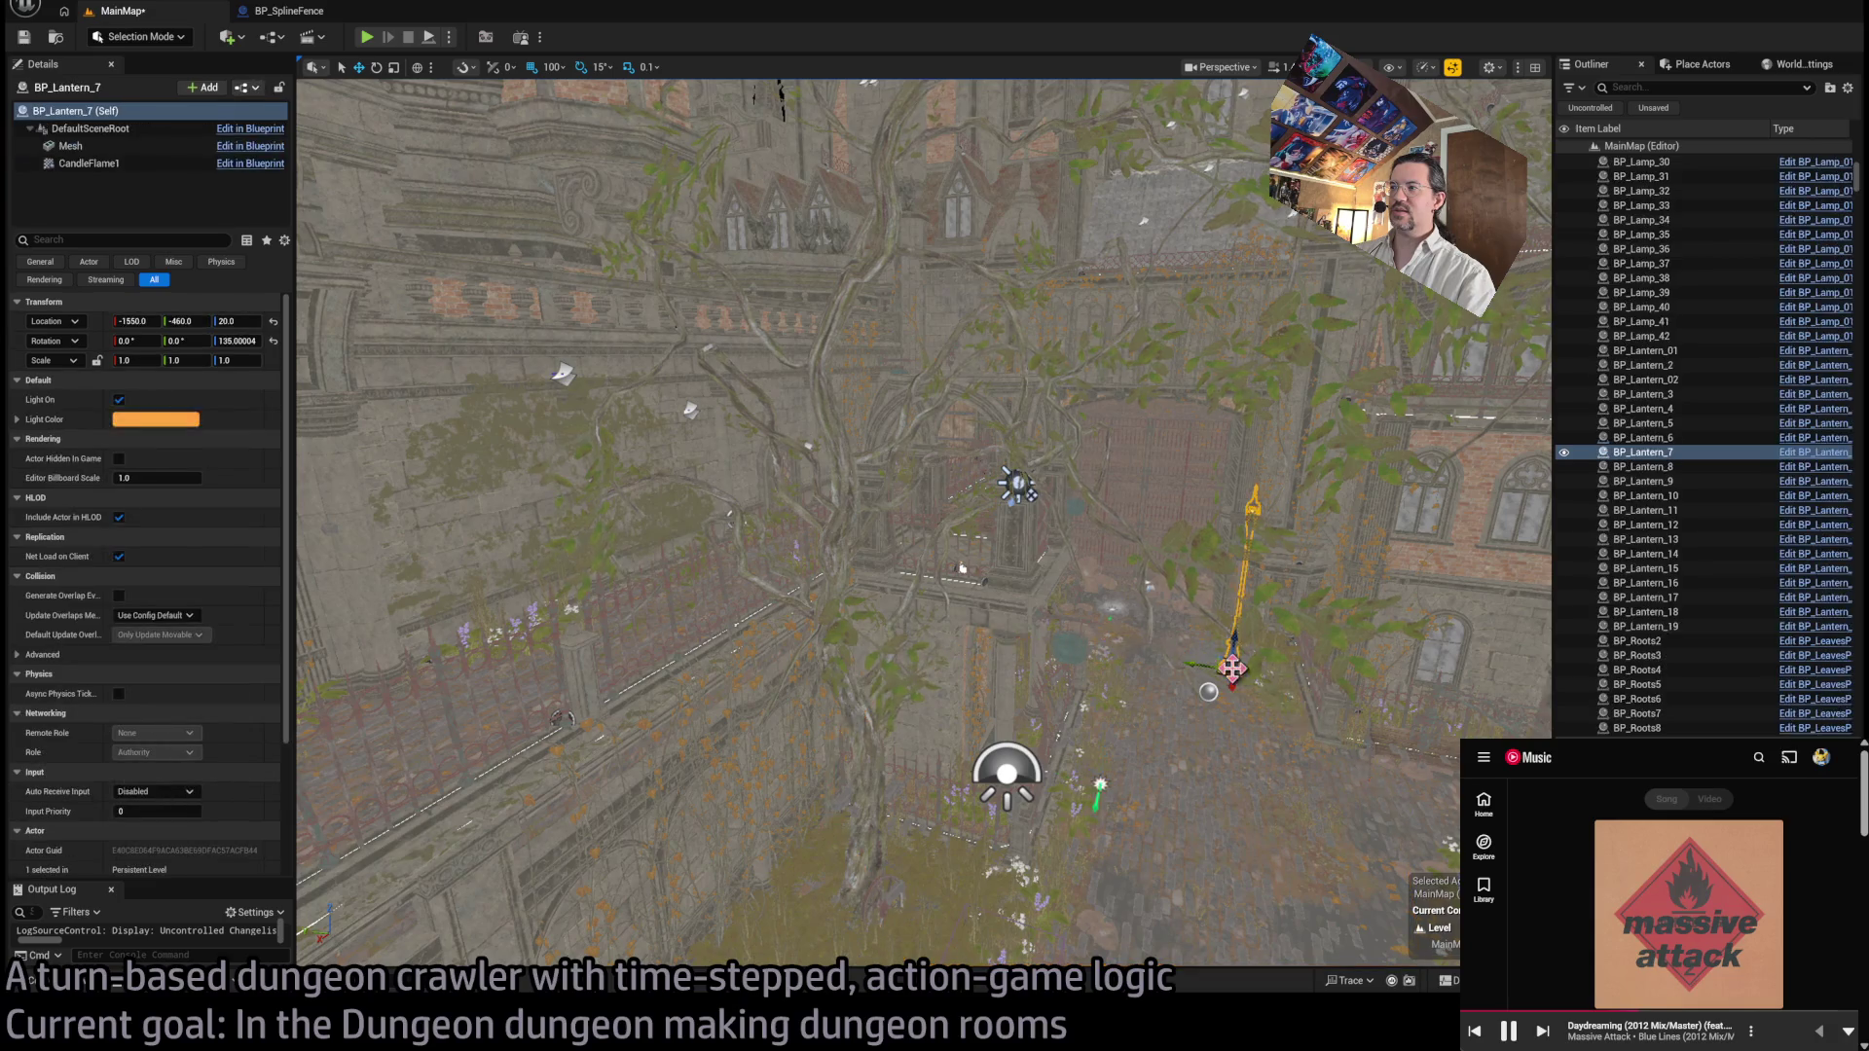
click(1398, 733)
click(1411, 811)
mouse_move(1360, 805)
mouse_down()
mouse_move(1353, 730)
mouse_move(1360, 813)
mouse_up()
click(949, 790)
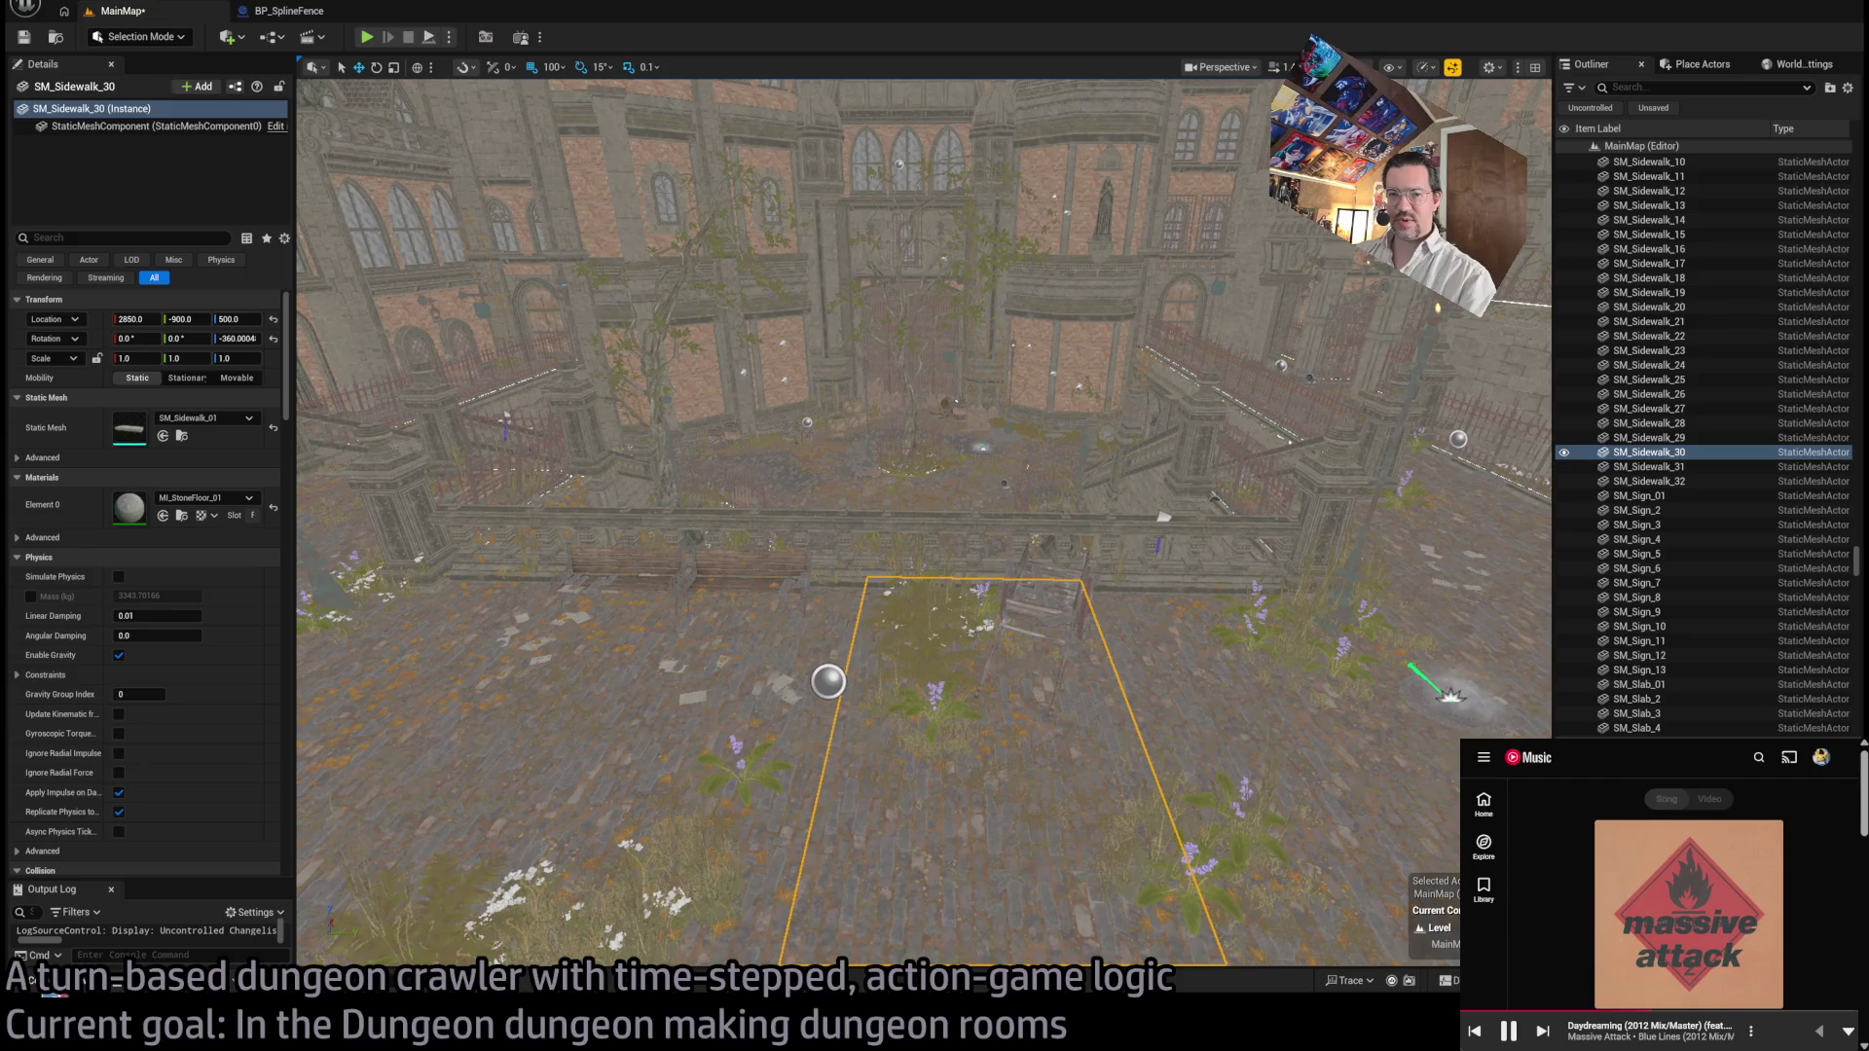
click(21, 984)
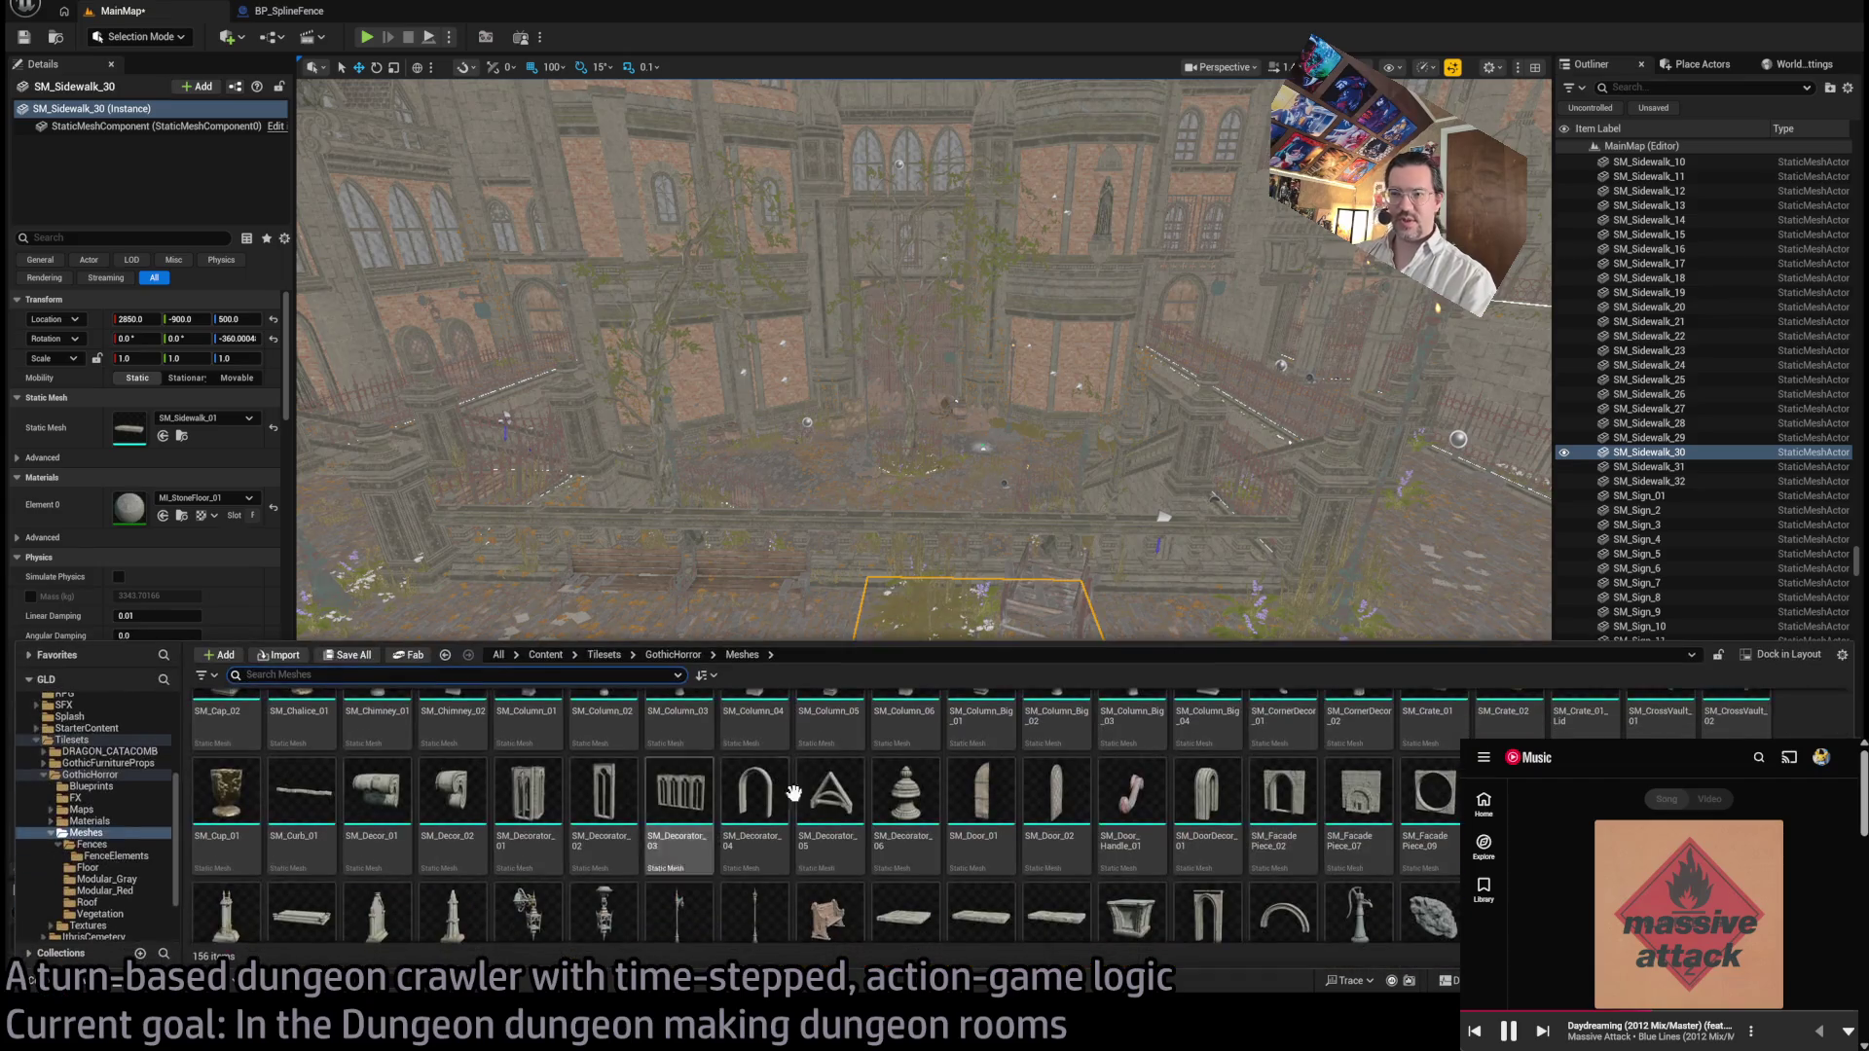
Step: Move SM_Sidewalk_01 into the Floor folder beside SM_Floor_01, then fly into the courtyard
click(181, 435)
click(22, 985)
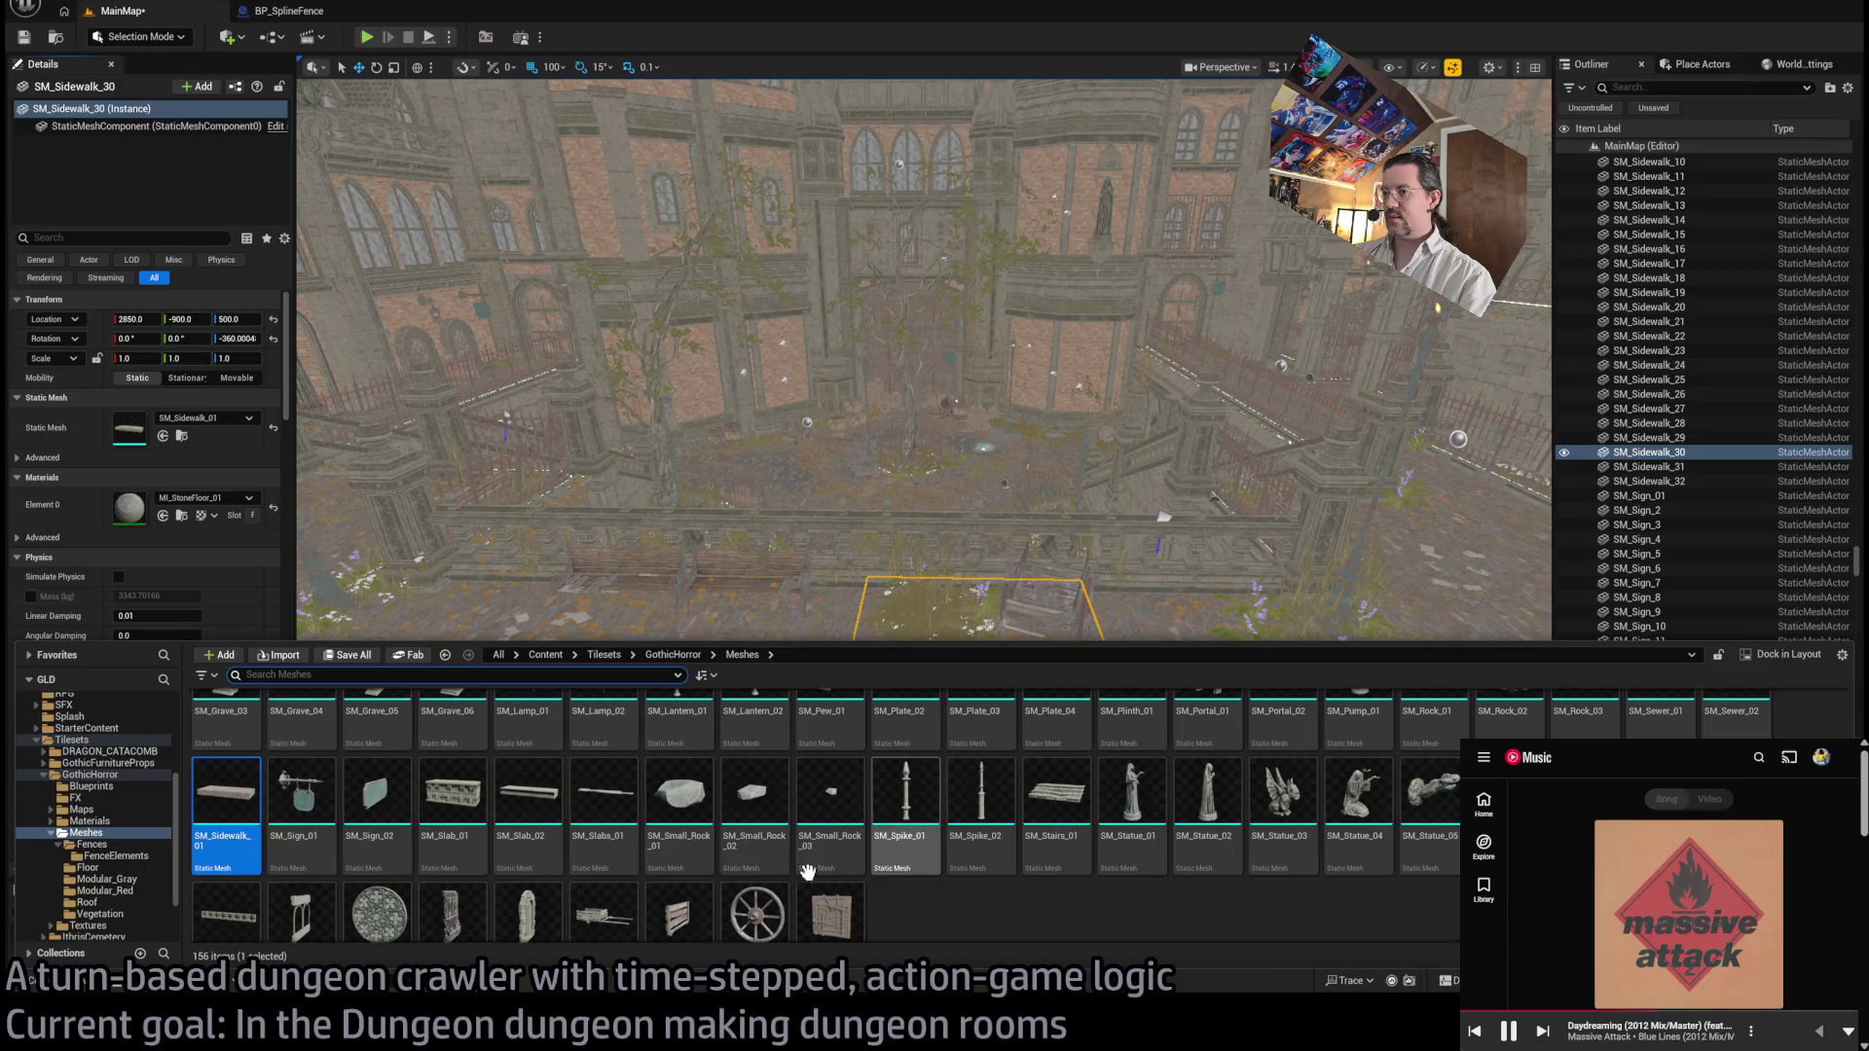
drag(226, 793, 107, 869)
click(107, 869)
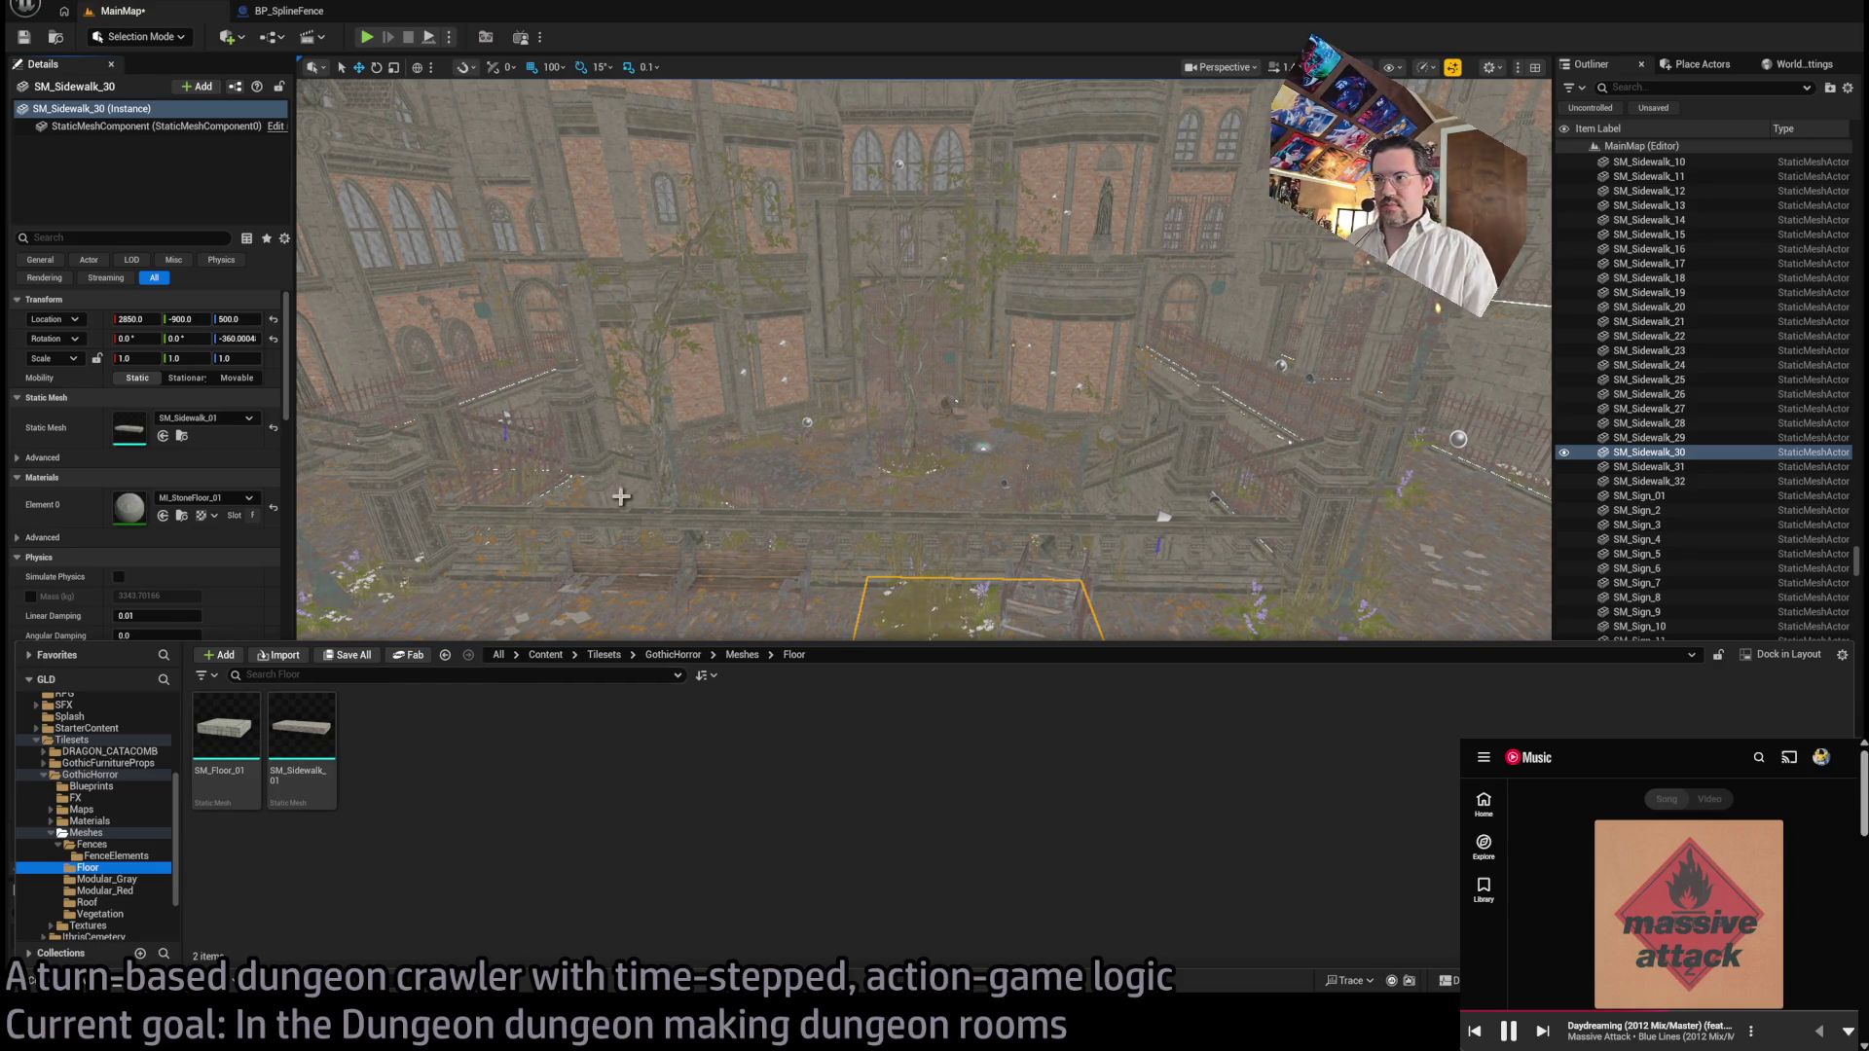
drag(735, 455, 691, 379)
mouse_move(486, 435)
mouse_down()
mouse_move(742, 710)
mouse_move(876, 575)
mouse_move(989, 835)
mouse_up()
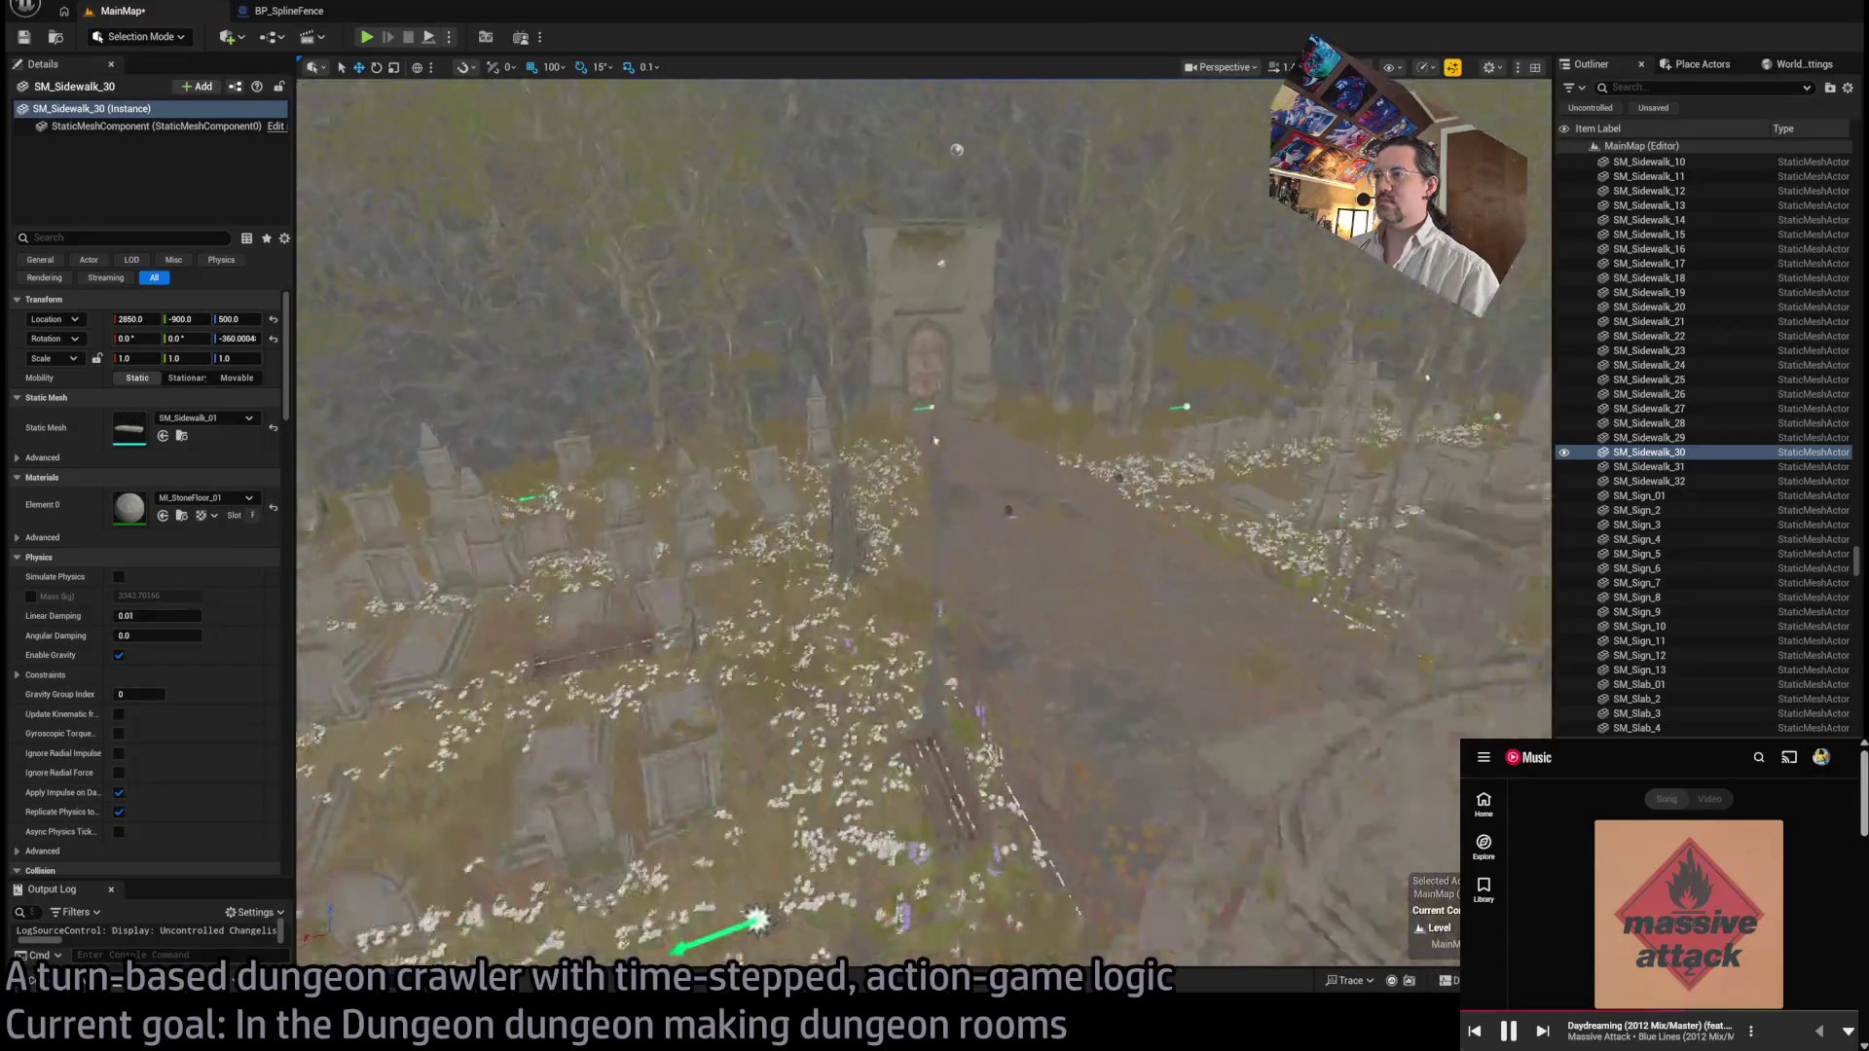
click(988, 835)
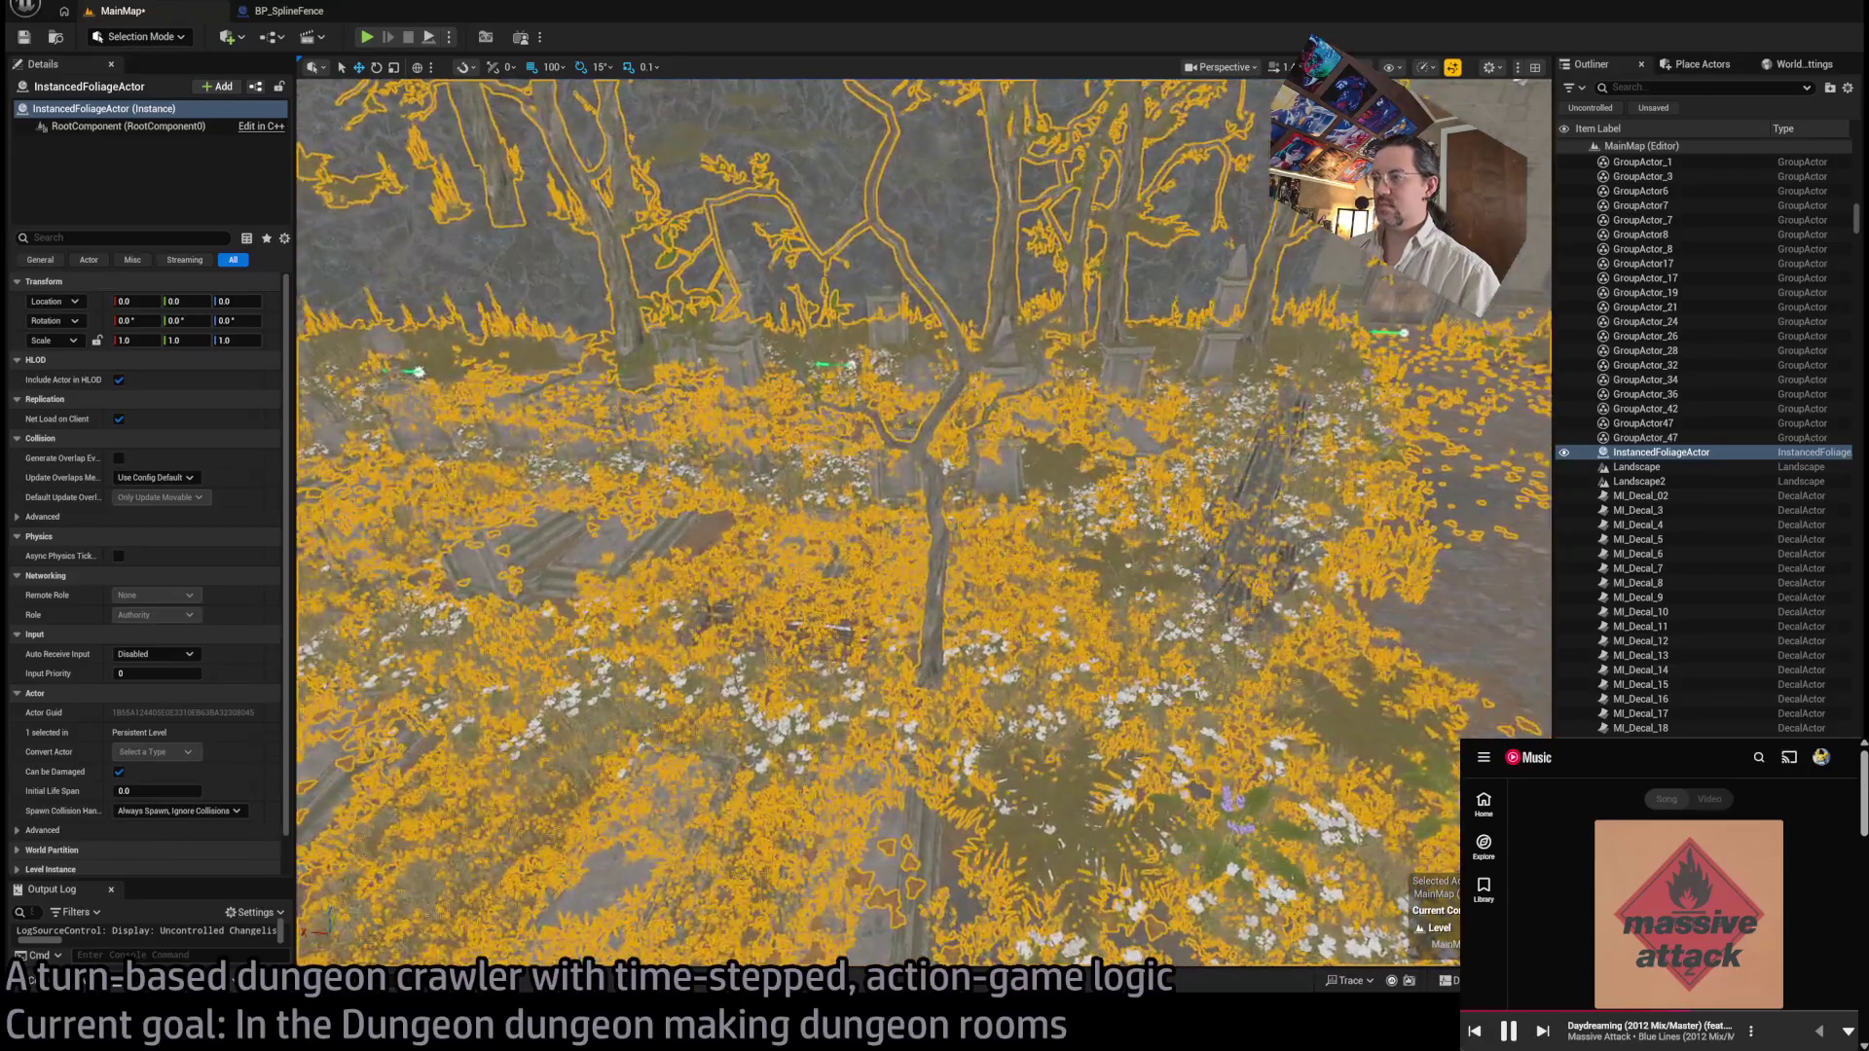
click(909, 837)
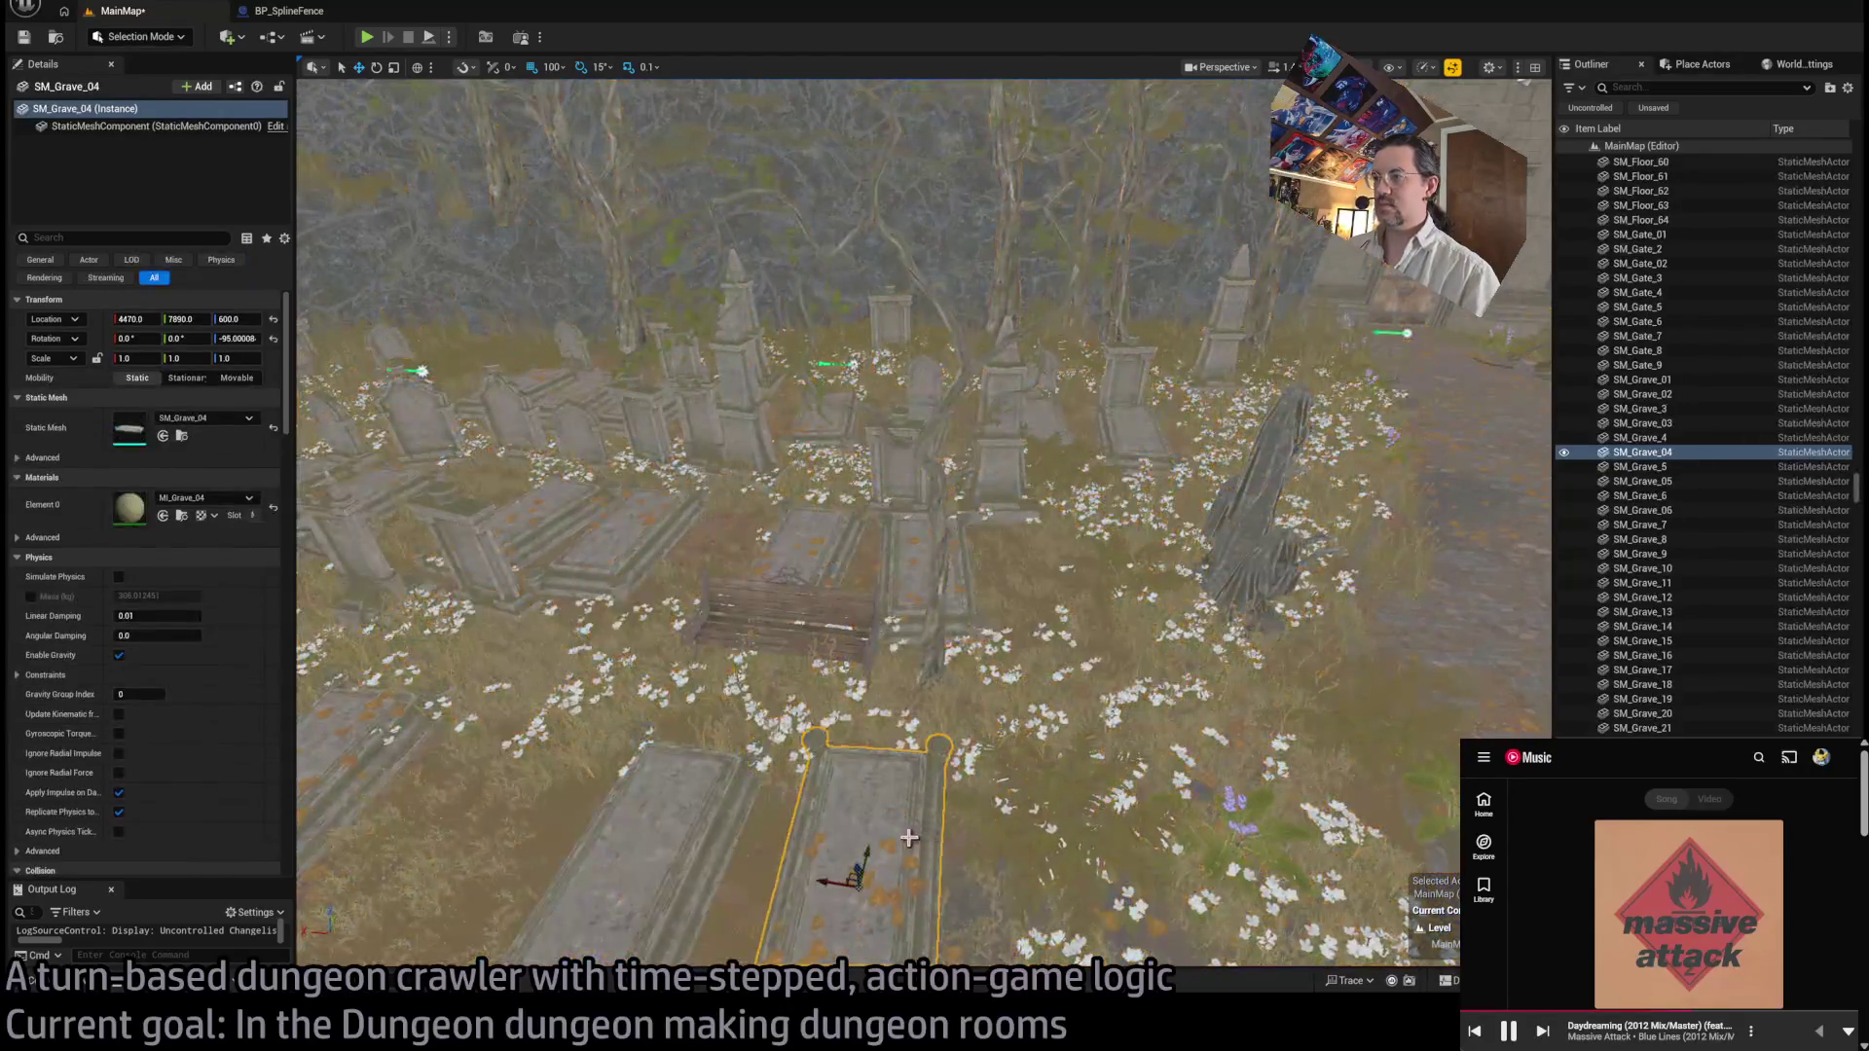
click(1035, 833)
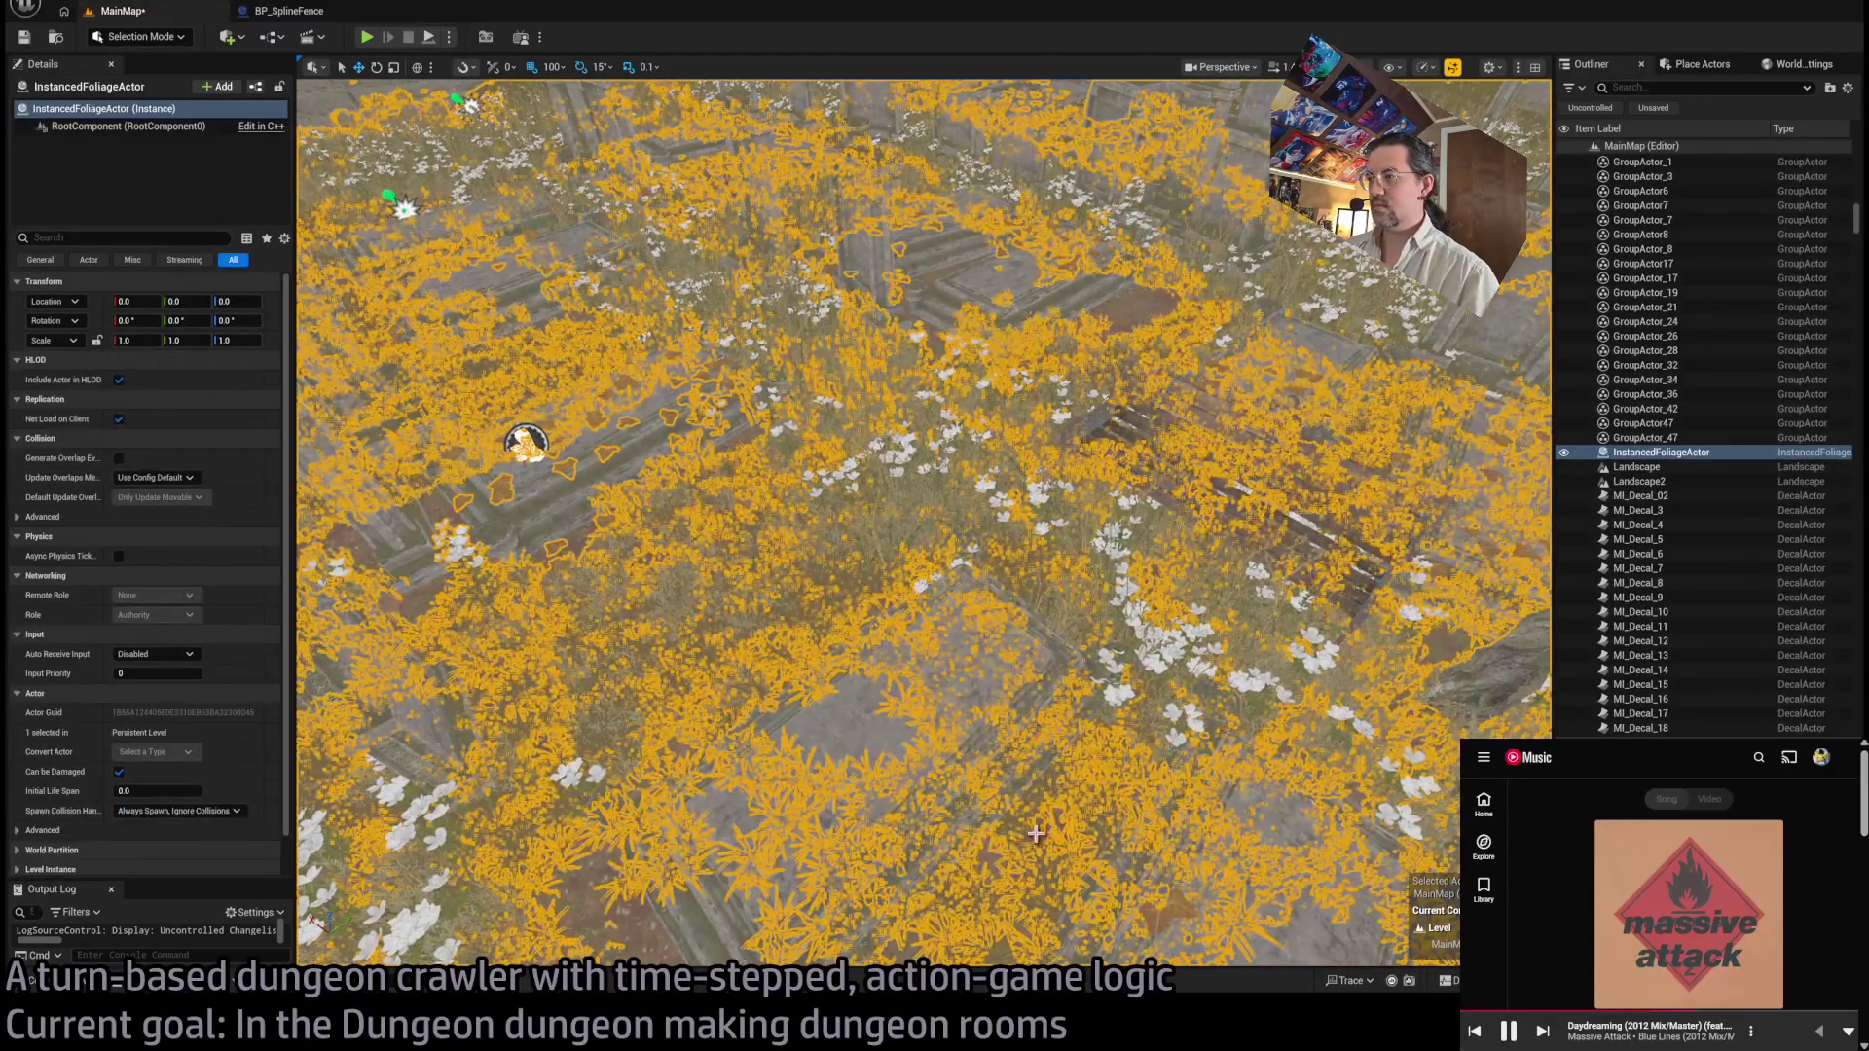
click(990, 858)
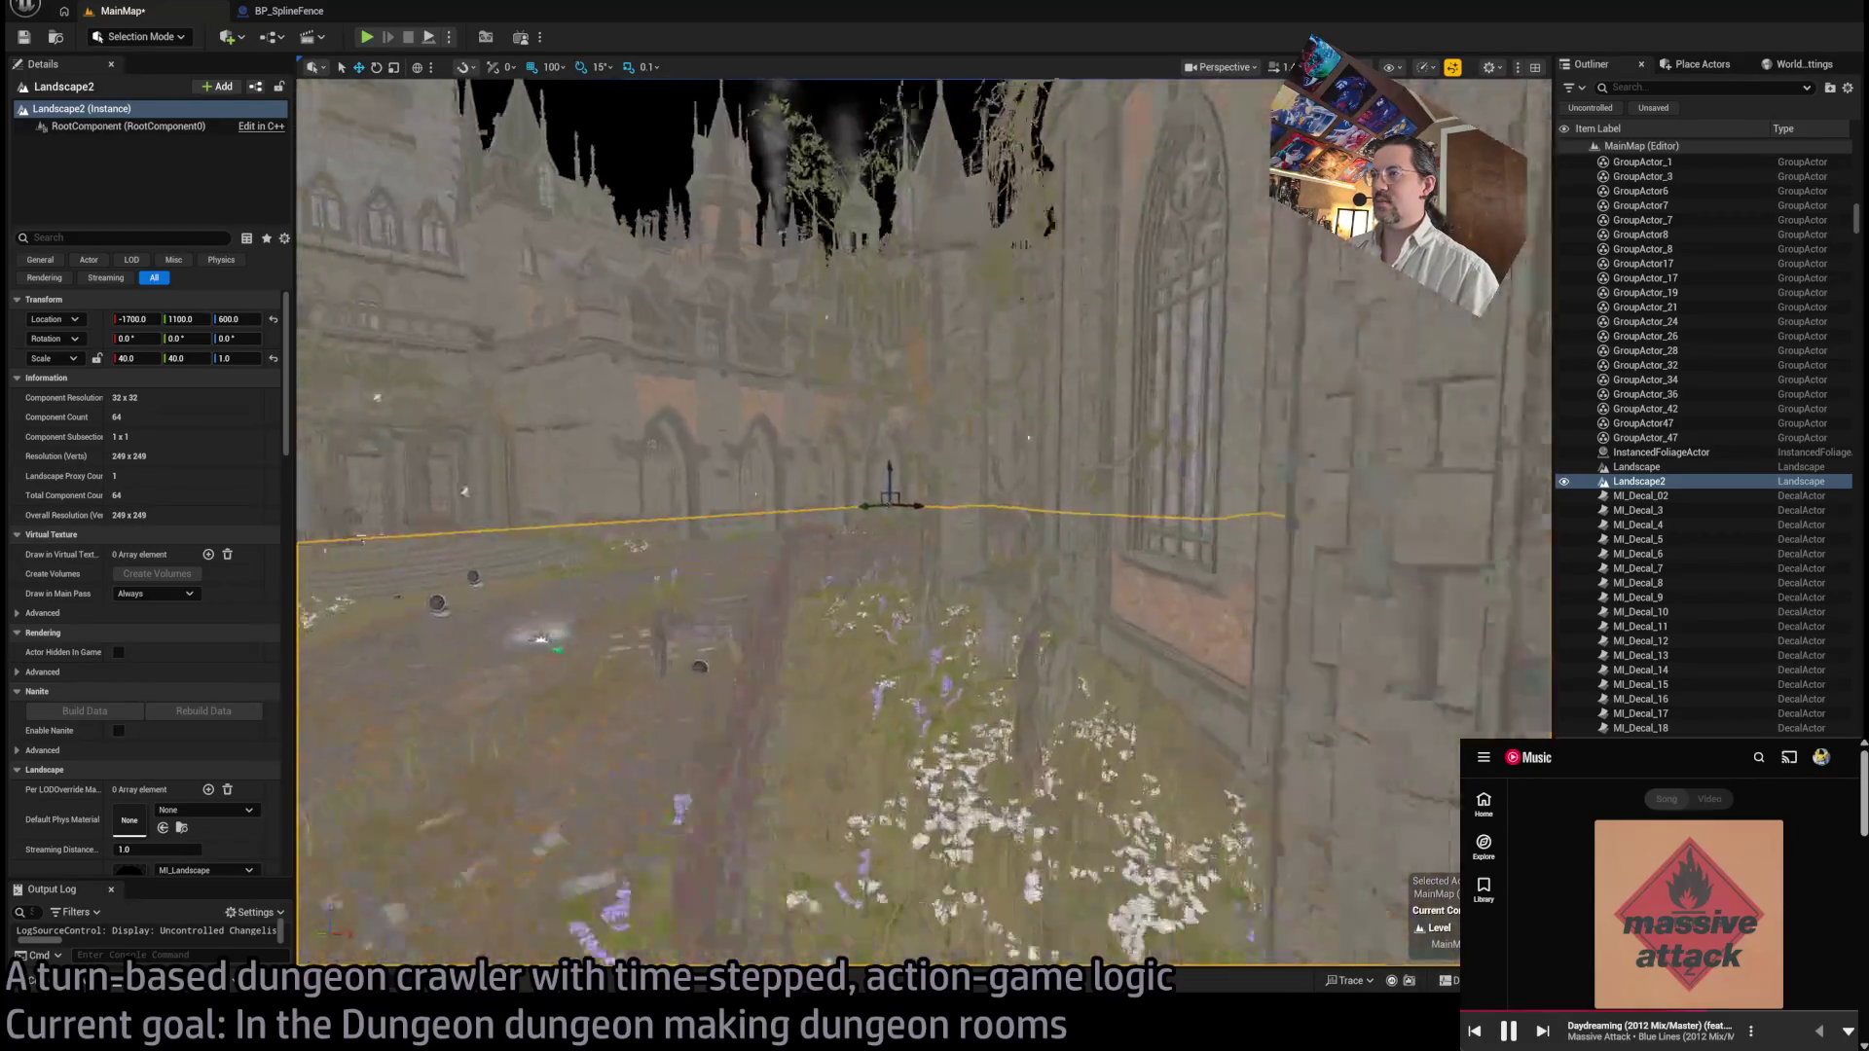
click(919, 774)
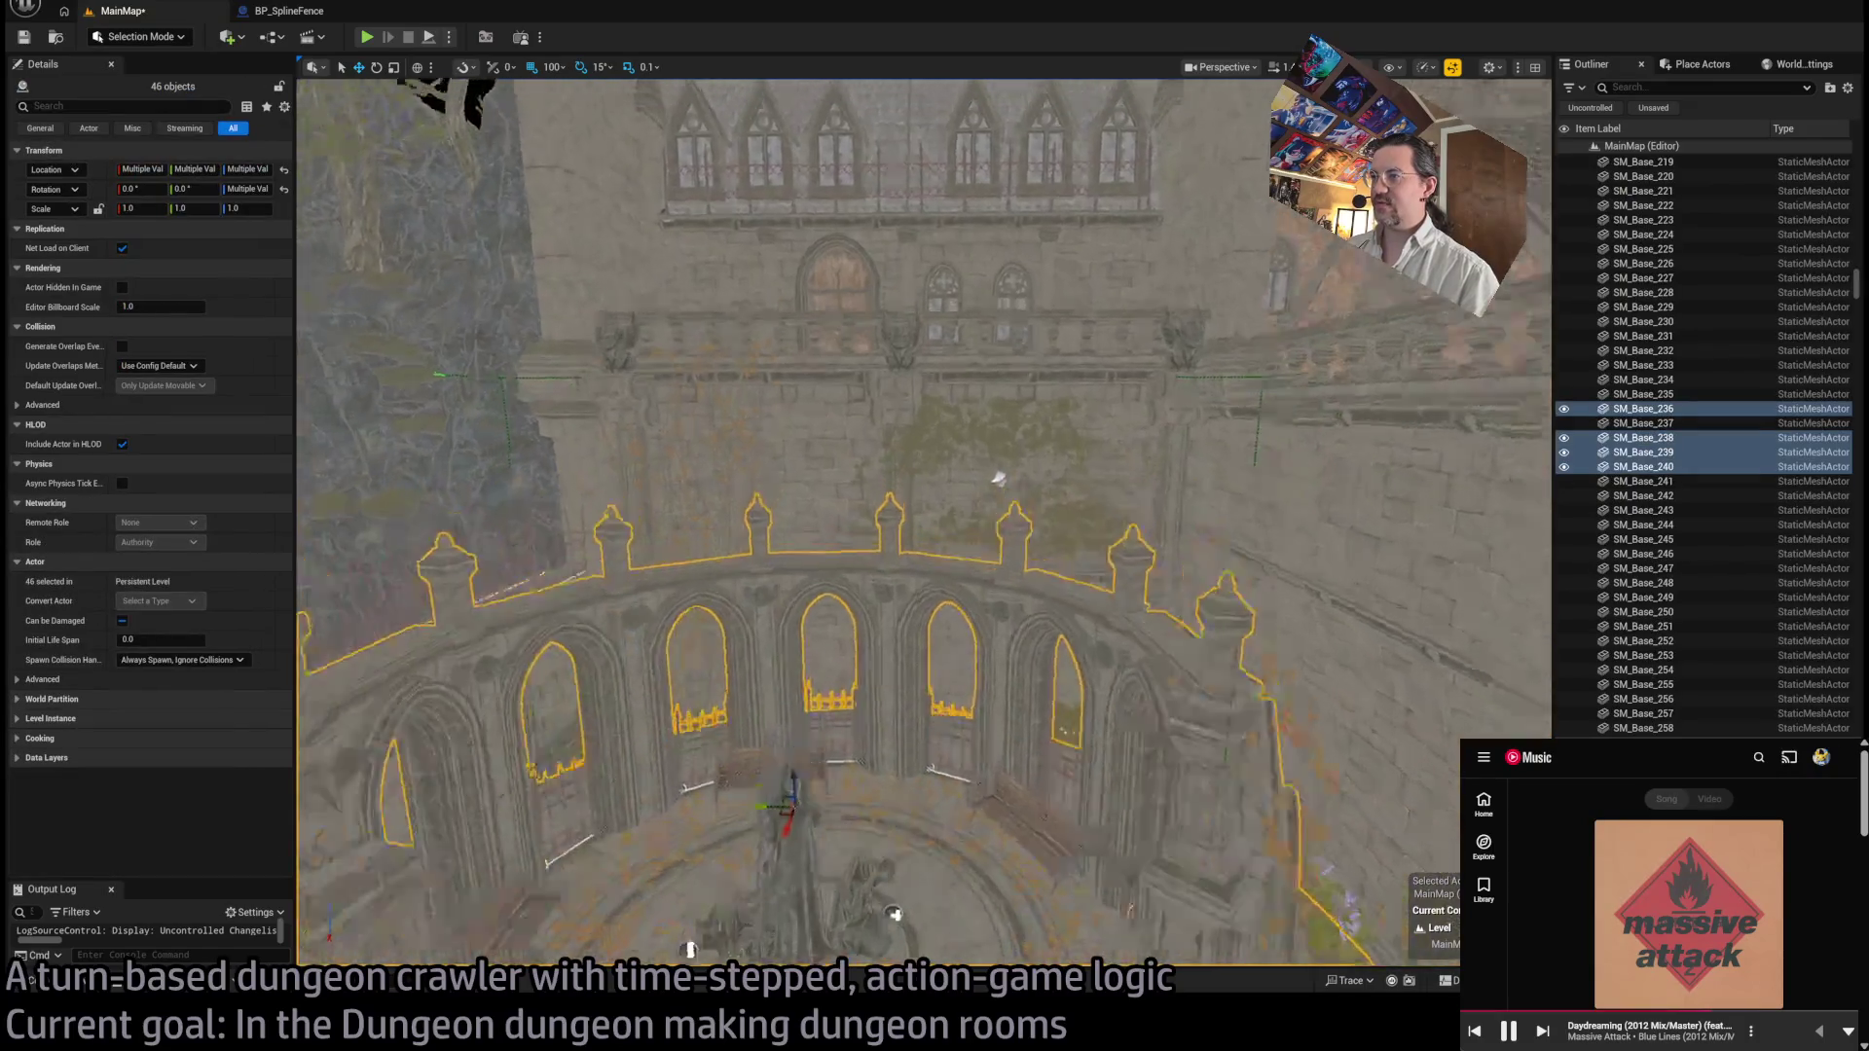
click(955, 626)
key(f)
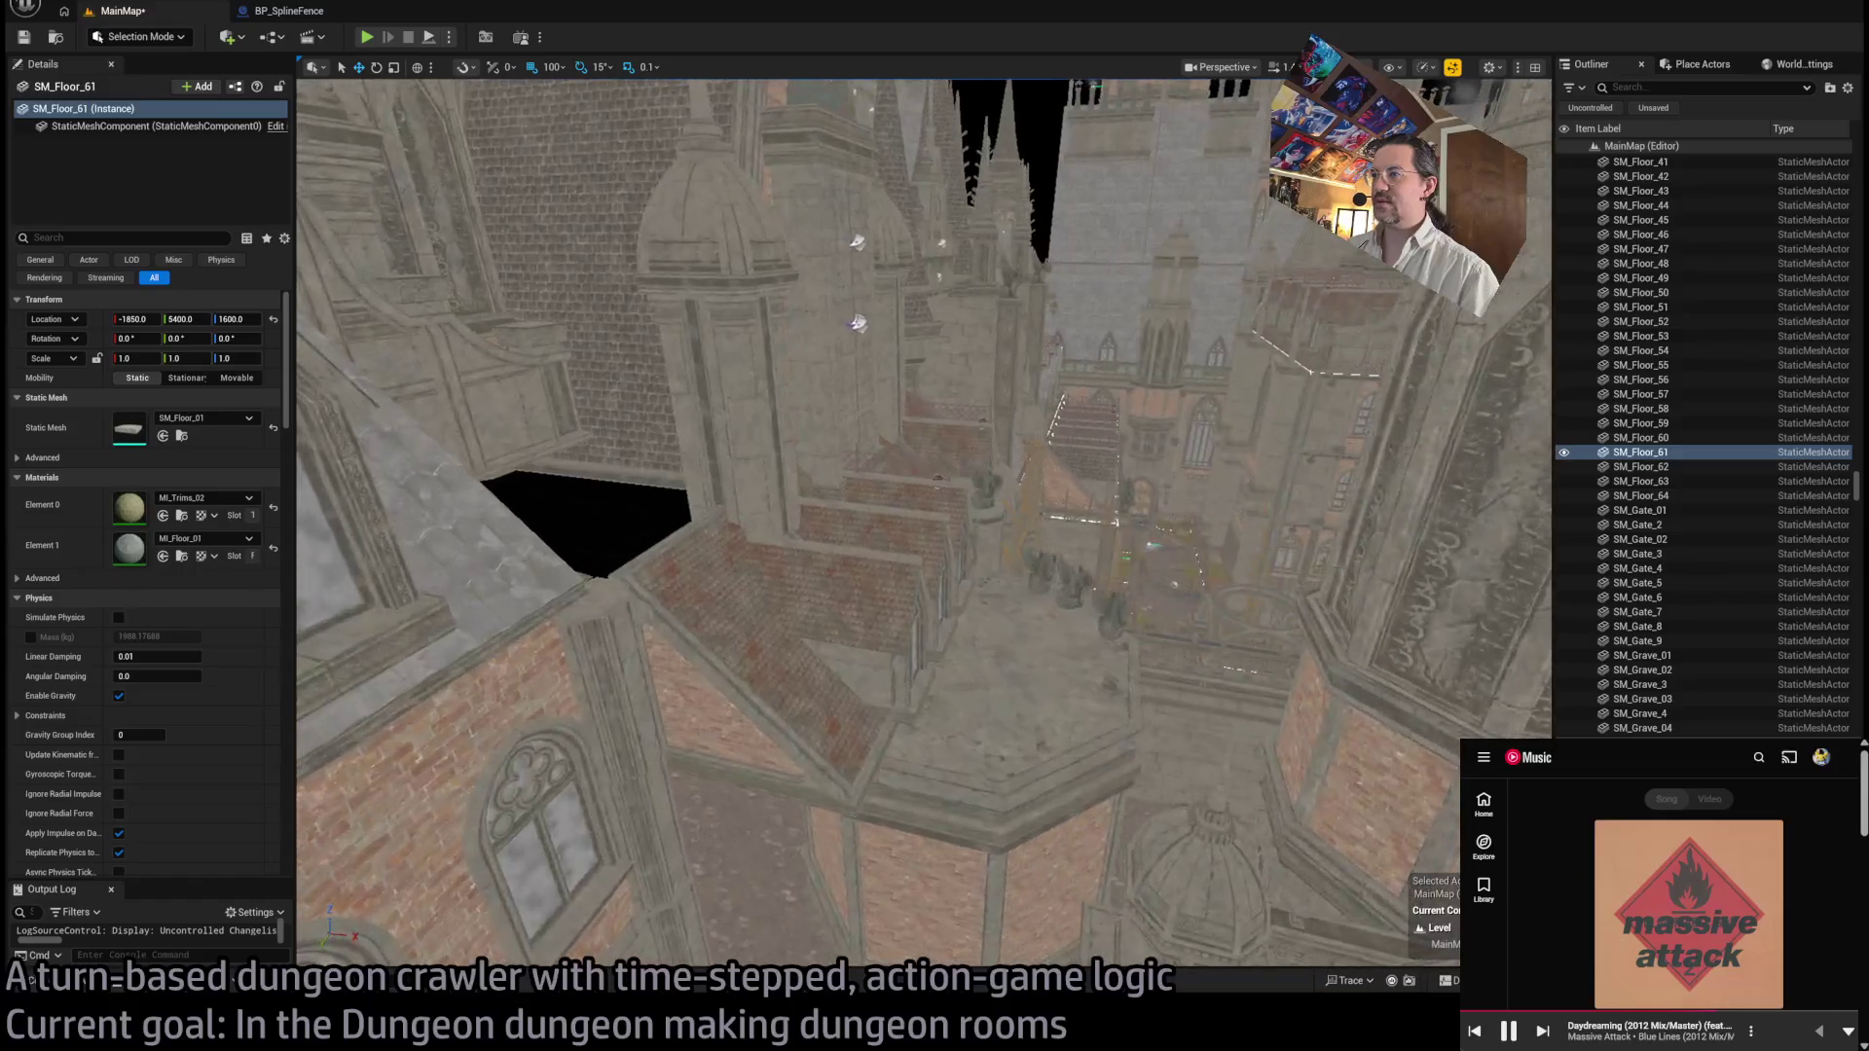
click(973, 739)
key(f)
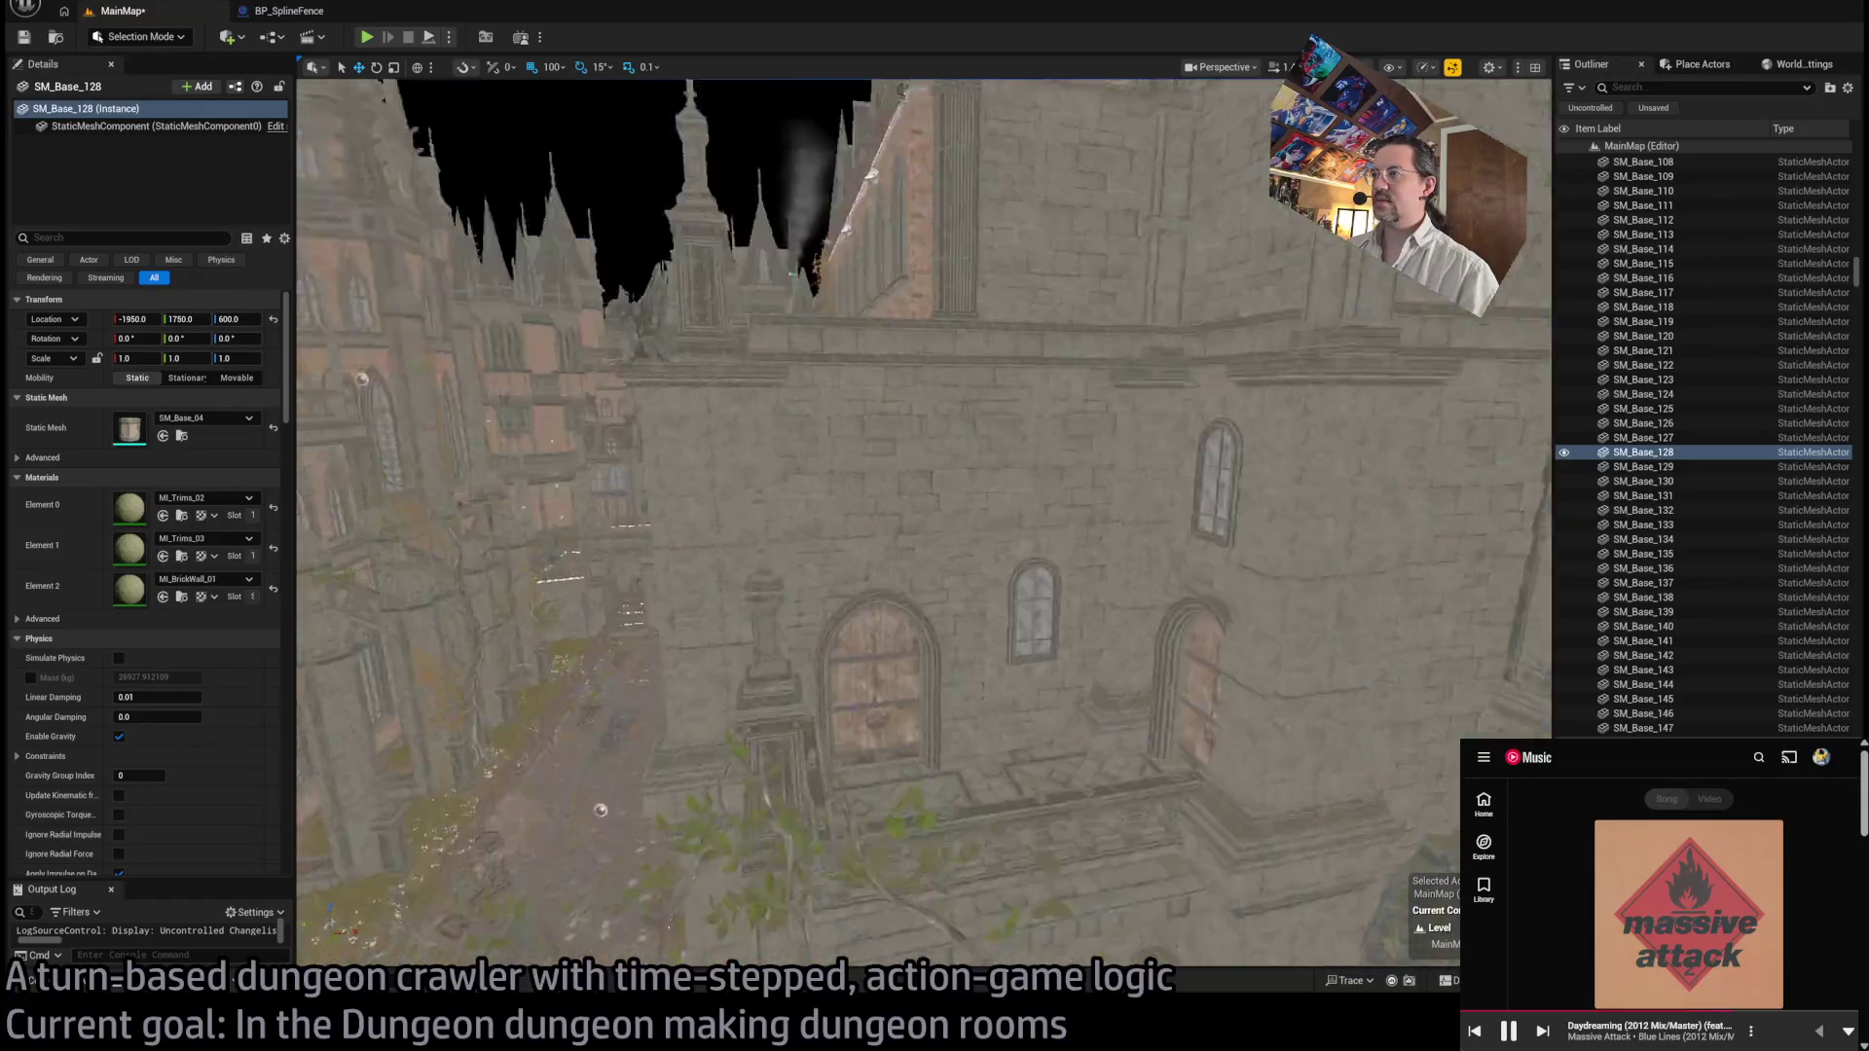
click(1142, 581)
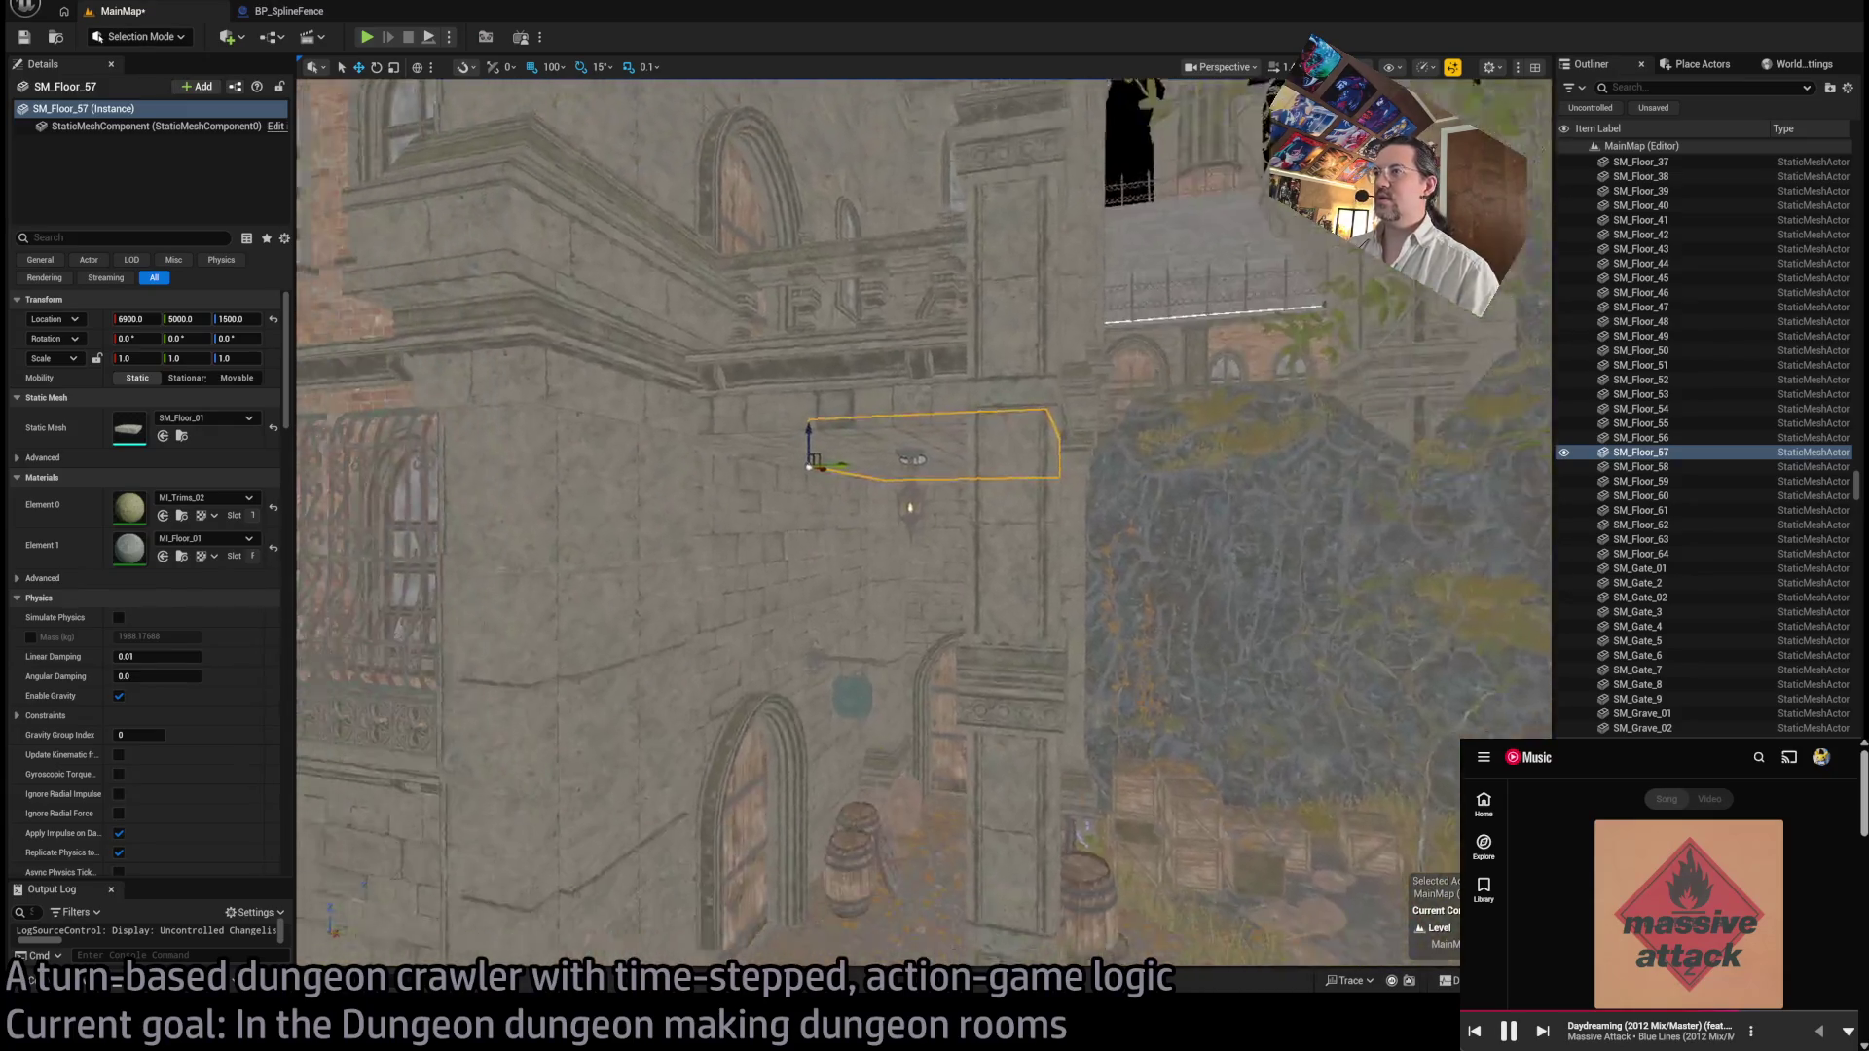
alt+drag(1029, 676, 503, 898)
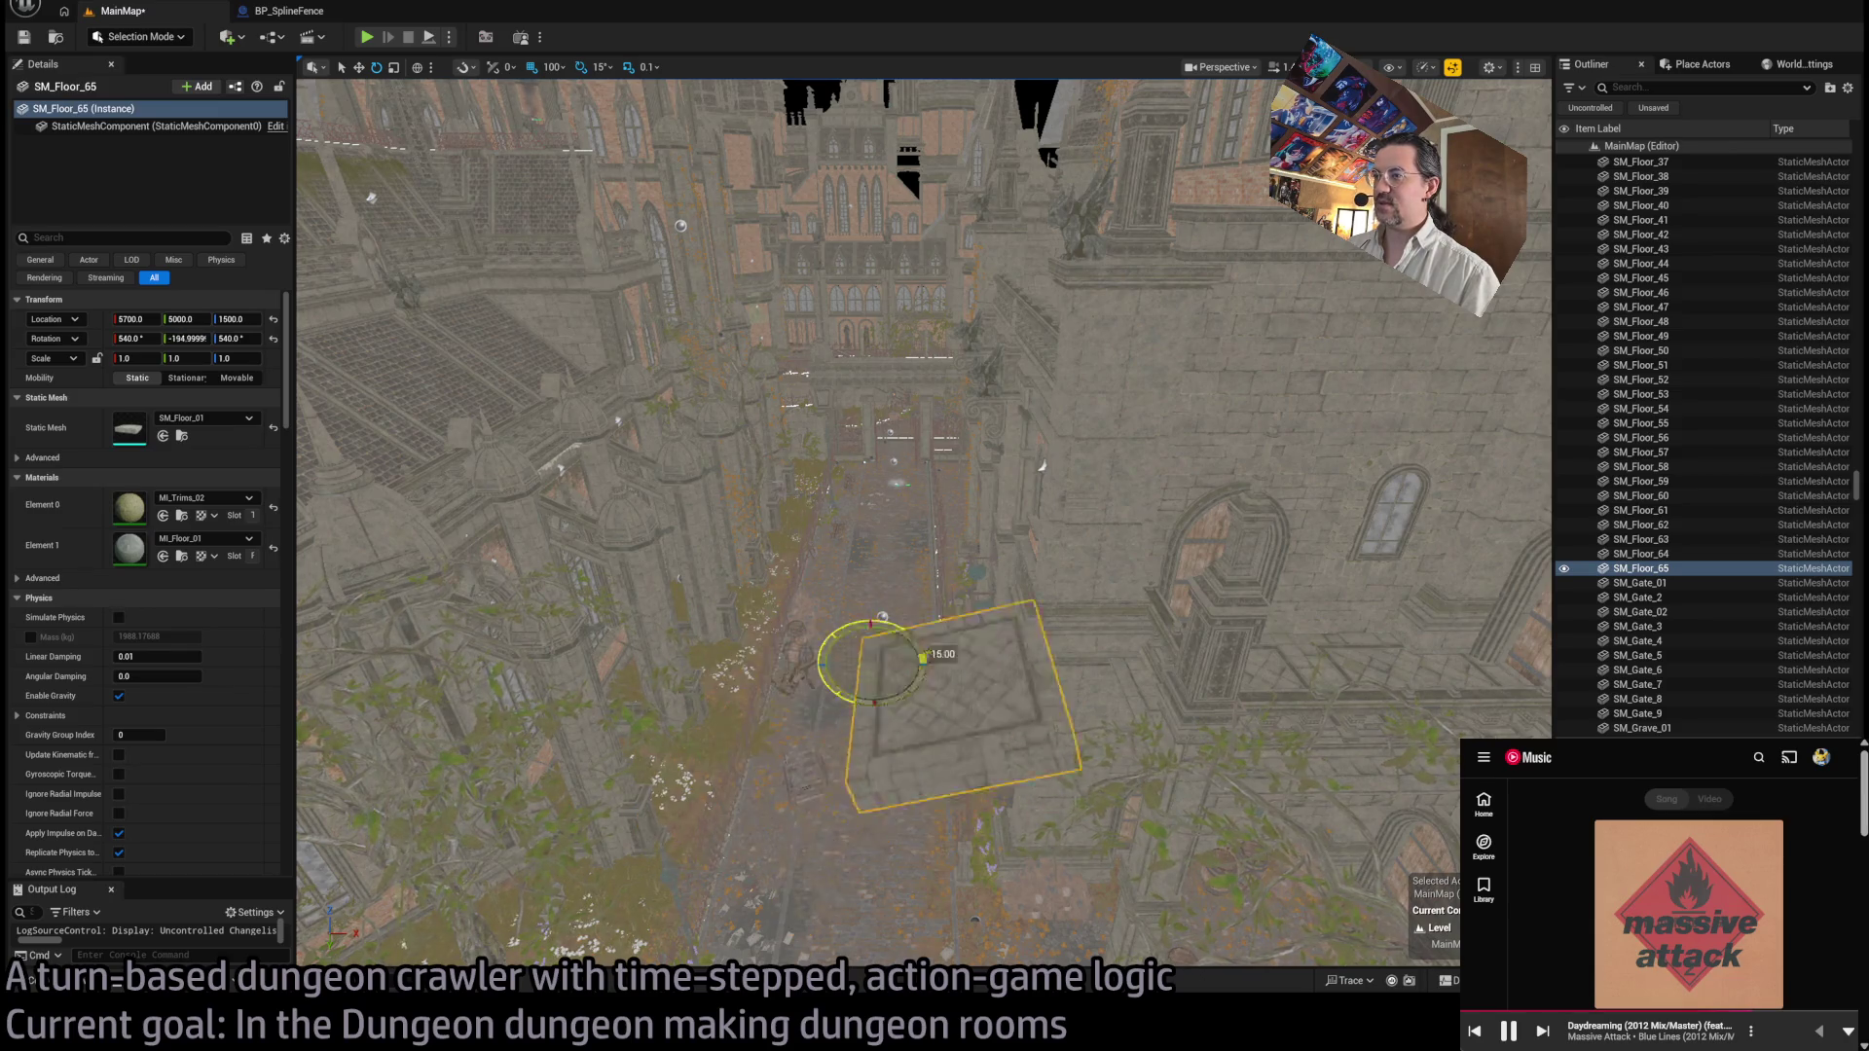
key(ctrl+z)
key(ctrl+z)
key(ctrl+z)
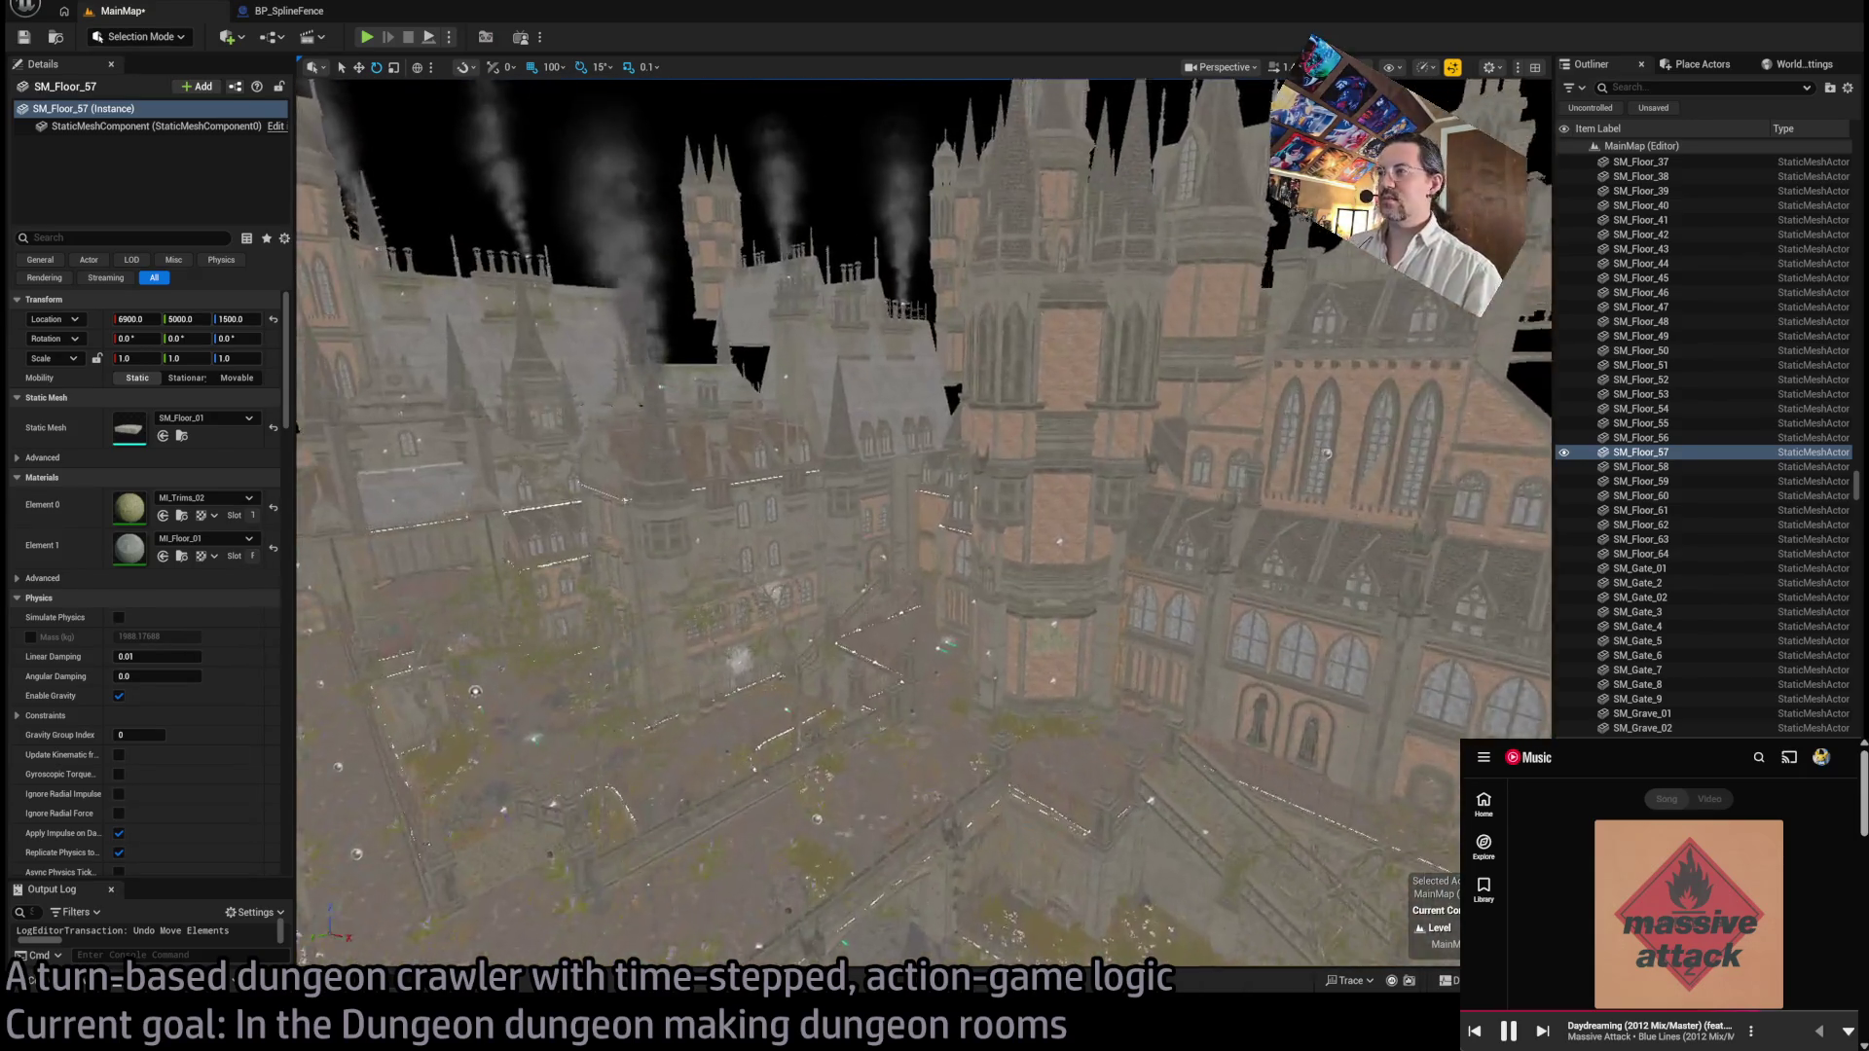
scroll(889, 469, up, 10)
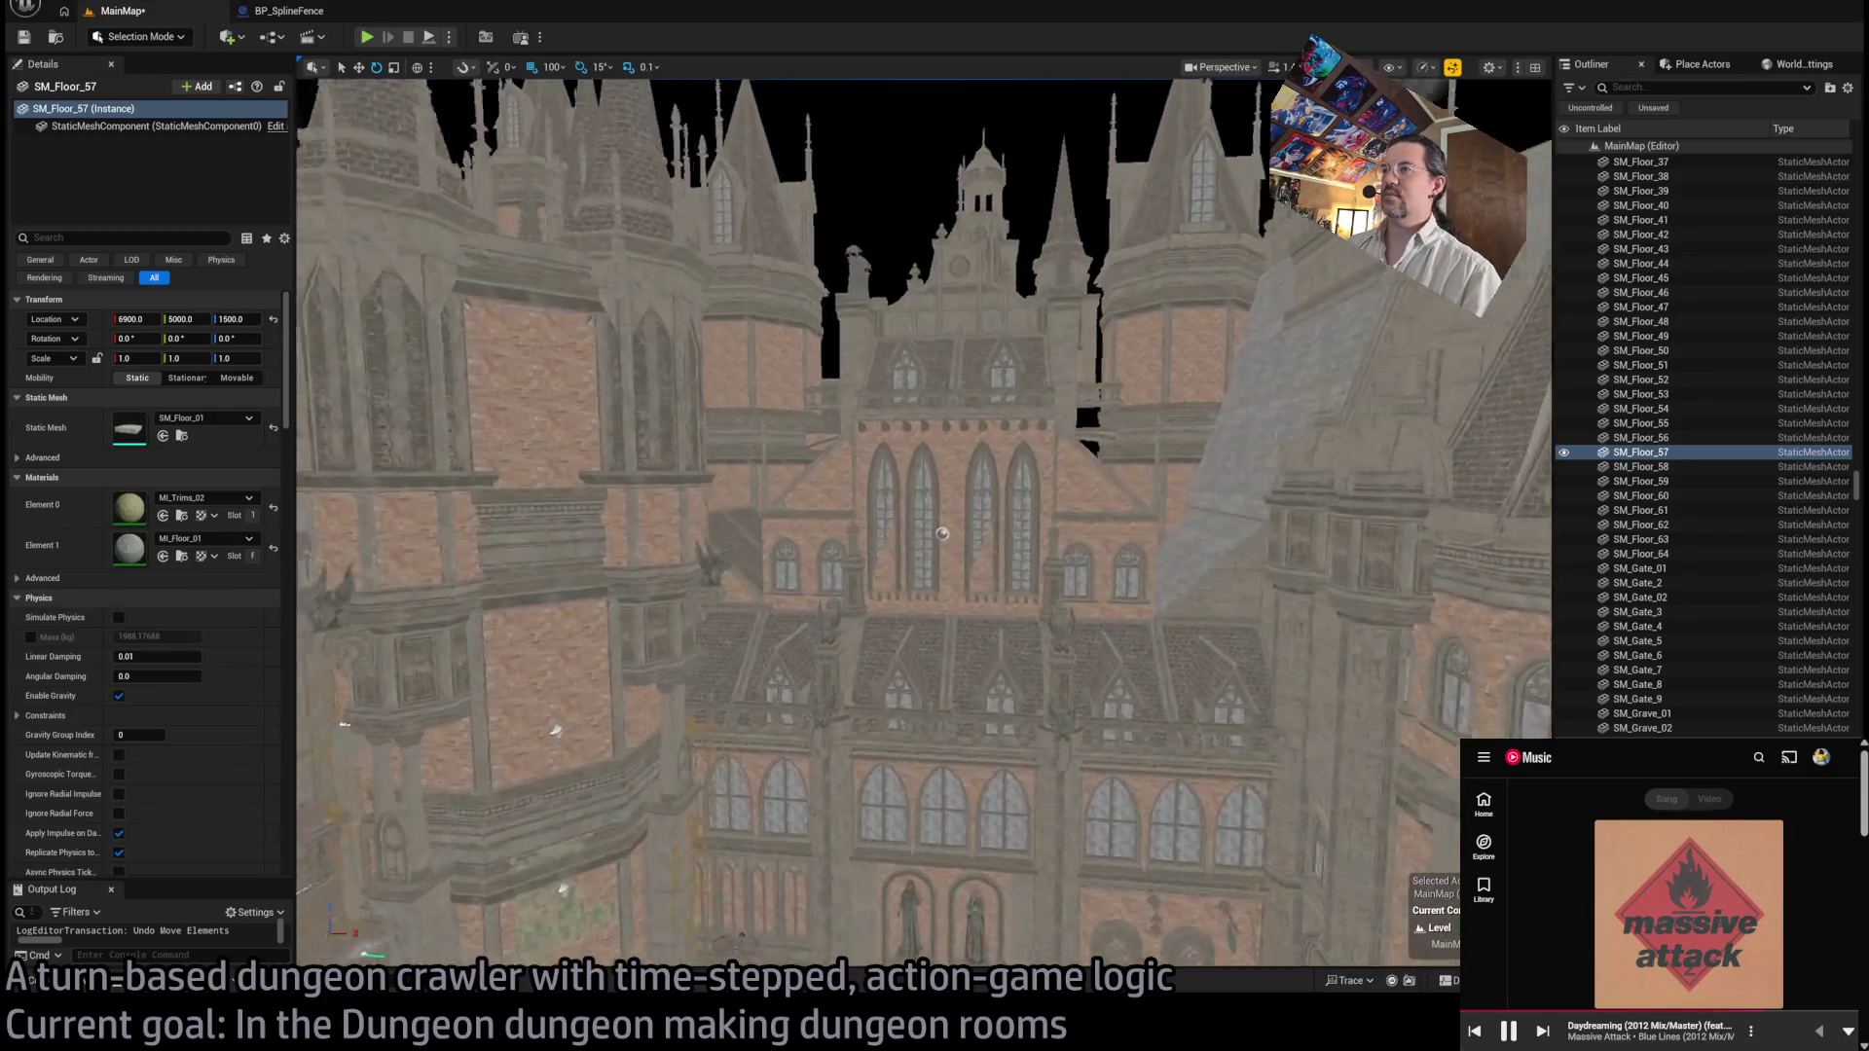
scroll(912, 527, down, 5)
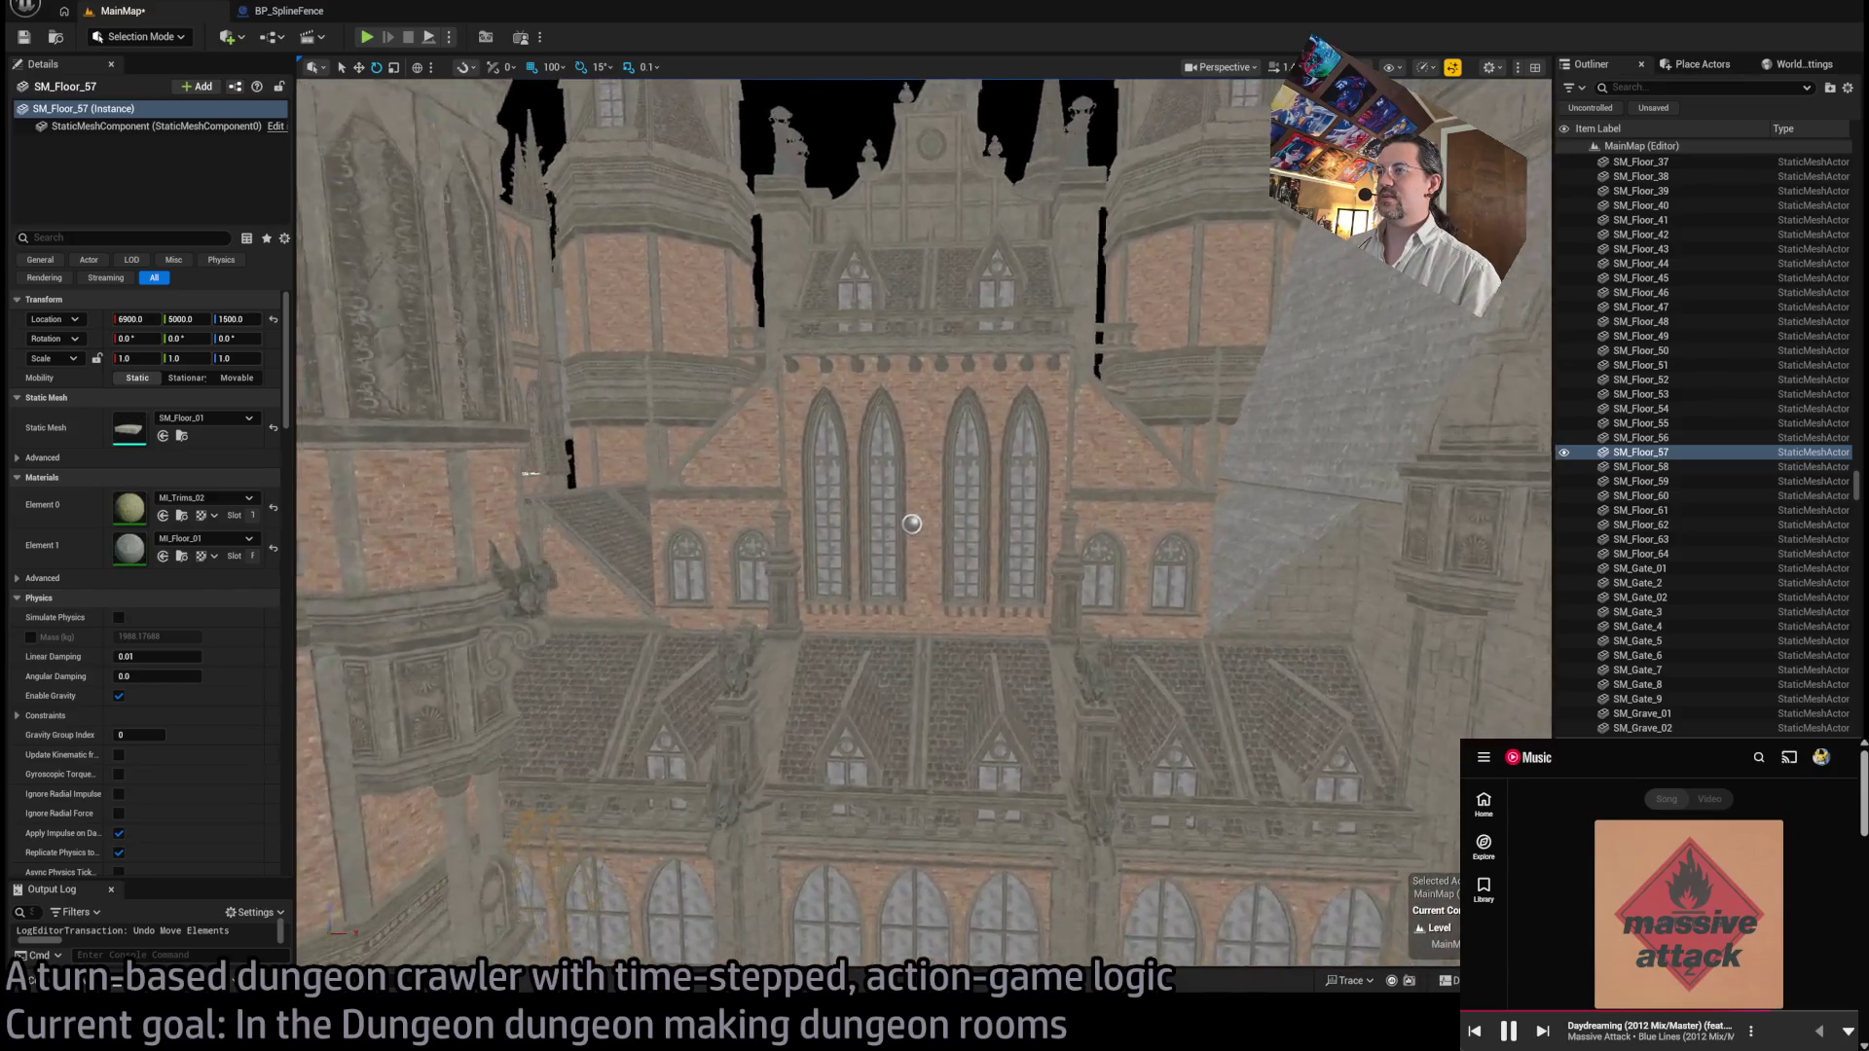
scroll(866, 645, up, 3)
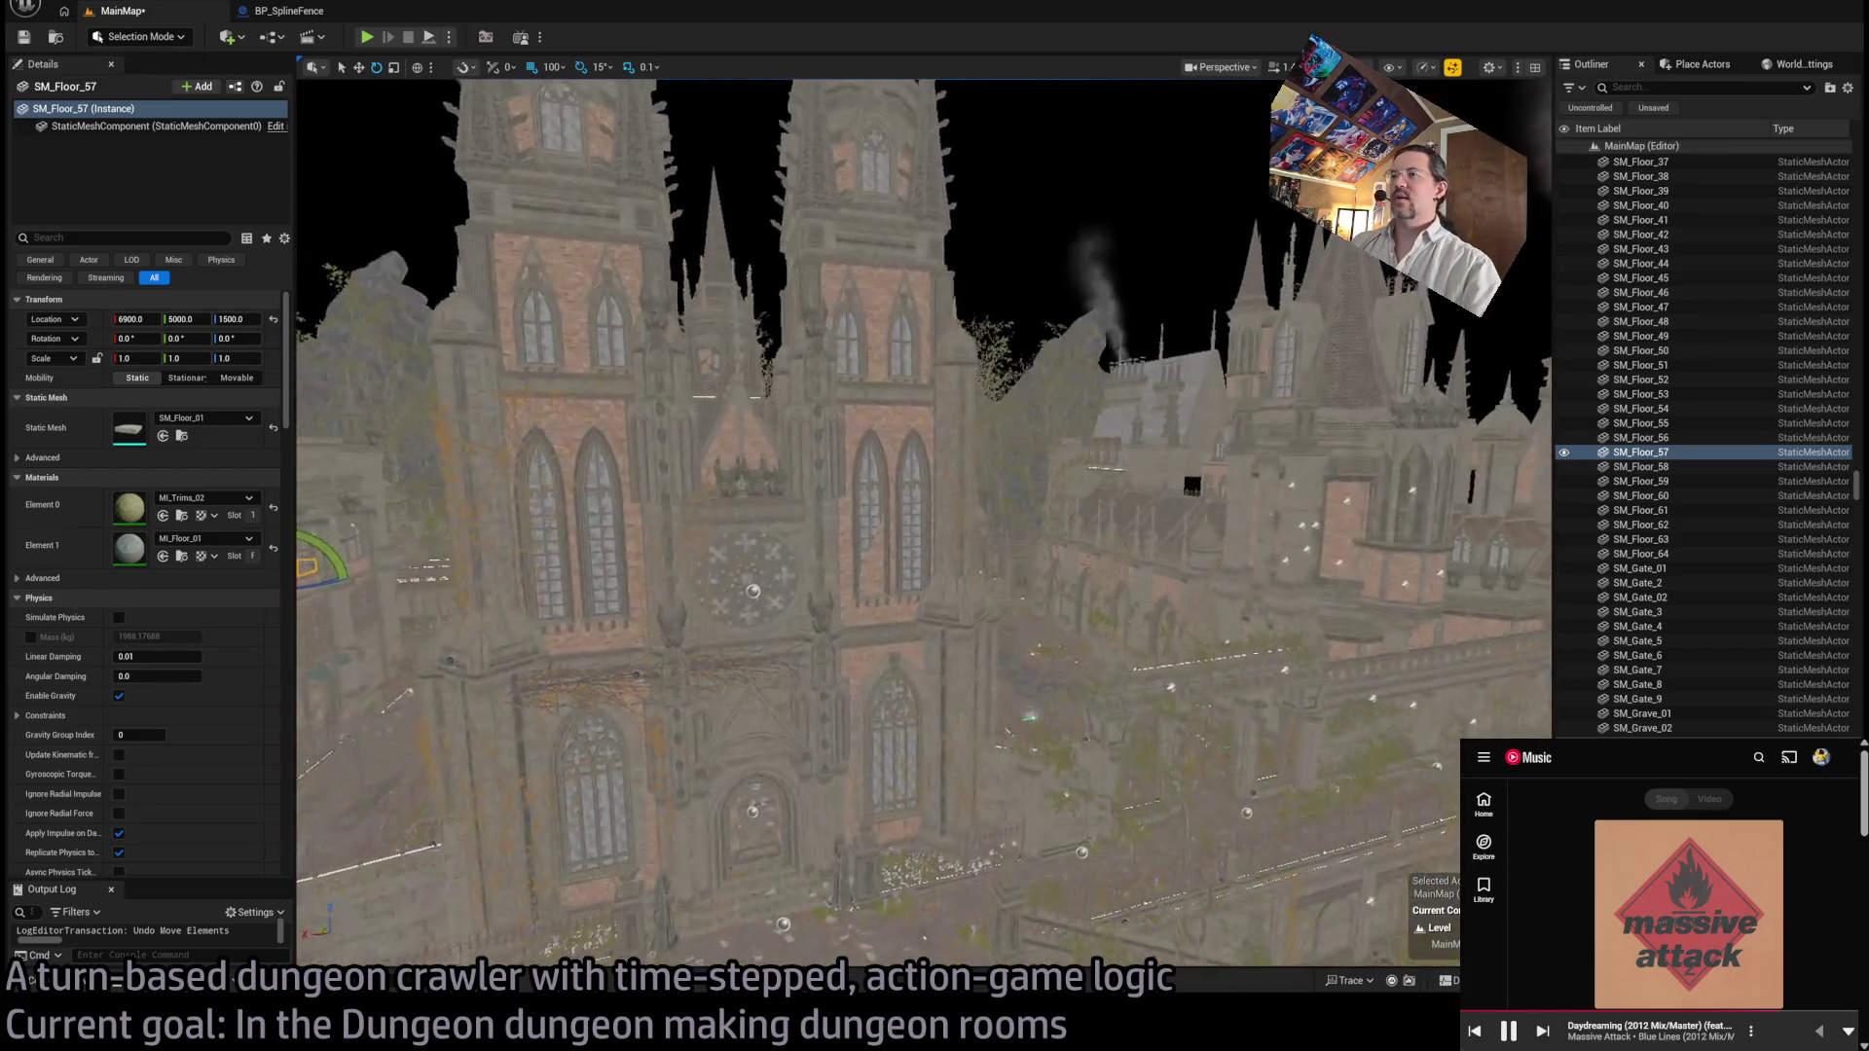
scroll(876, 501, down, 3)
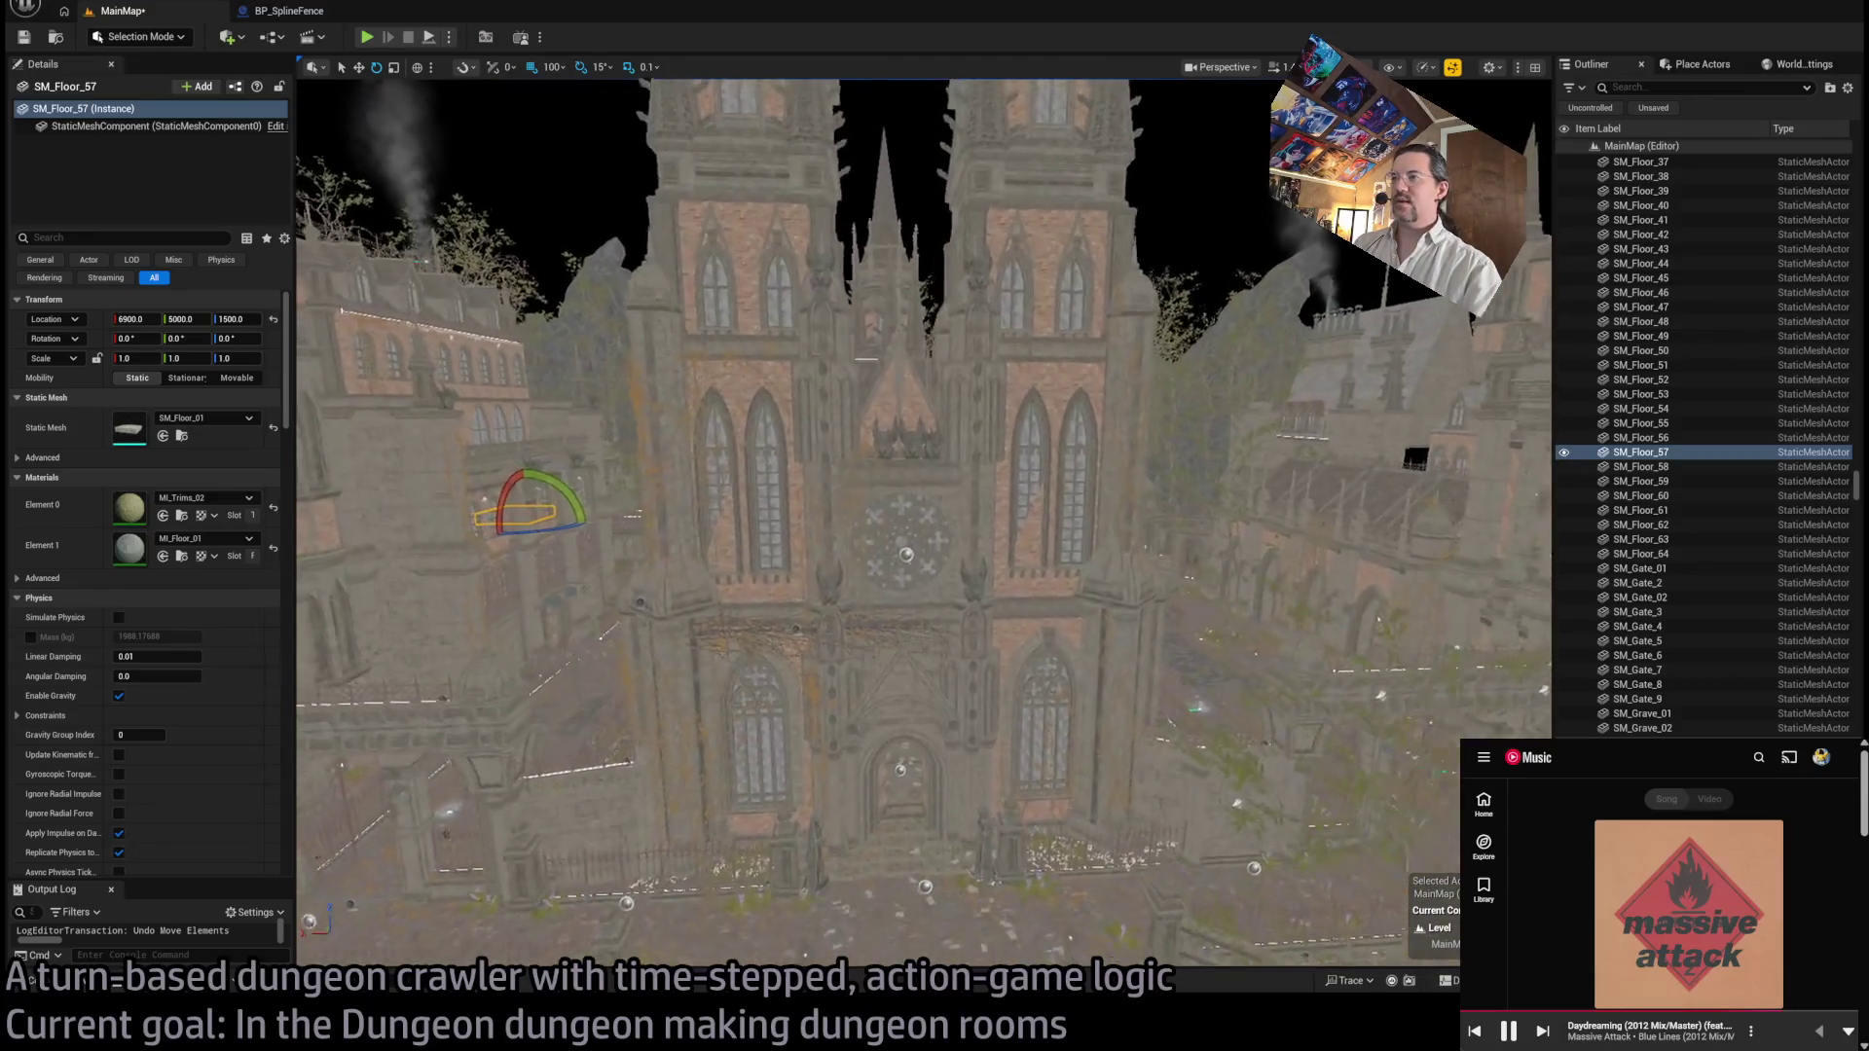
click(757, 355)
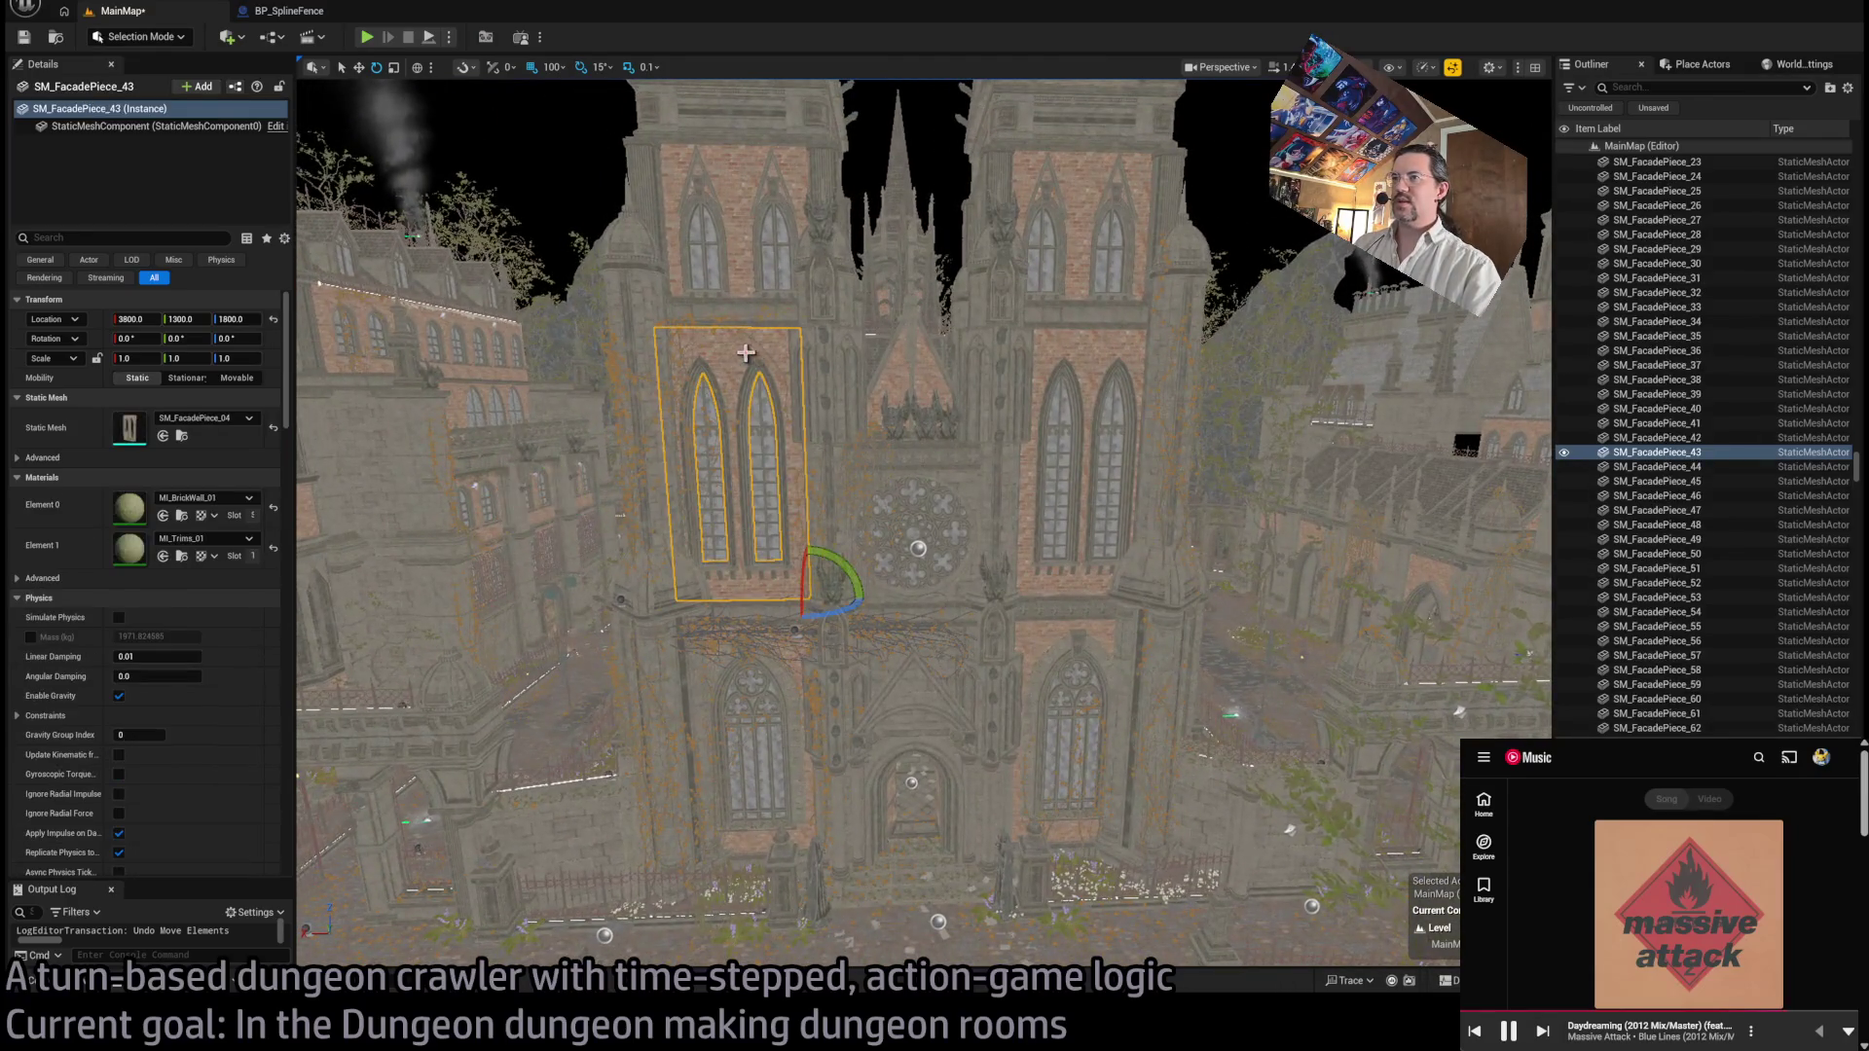
key(f)
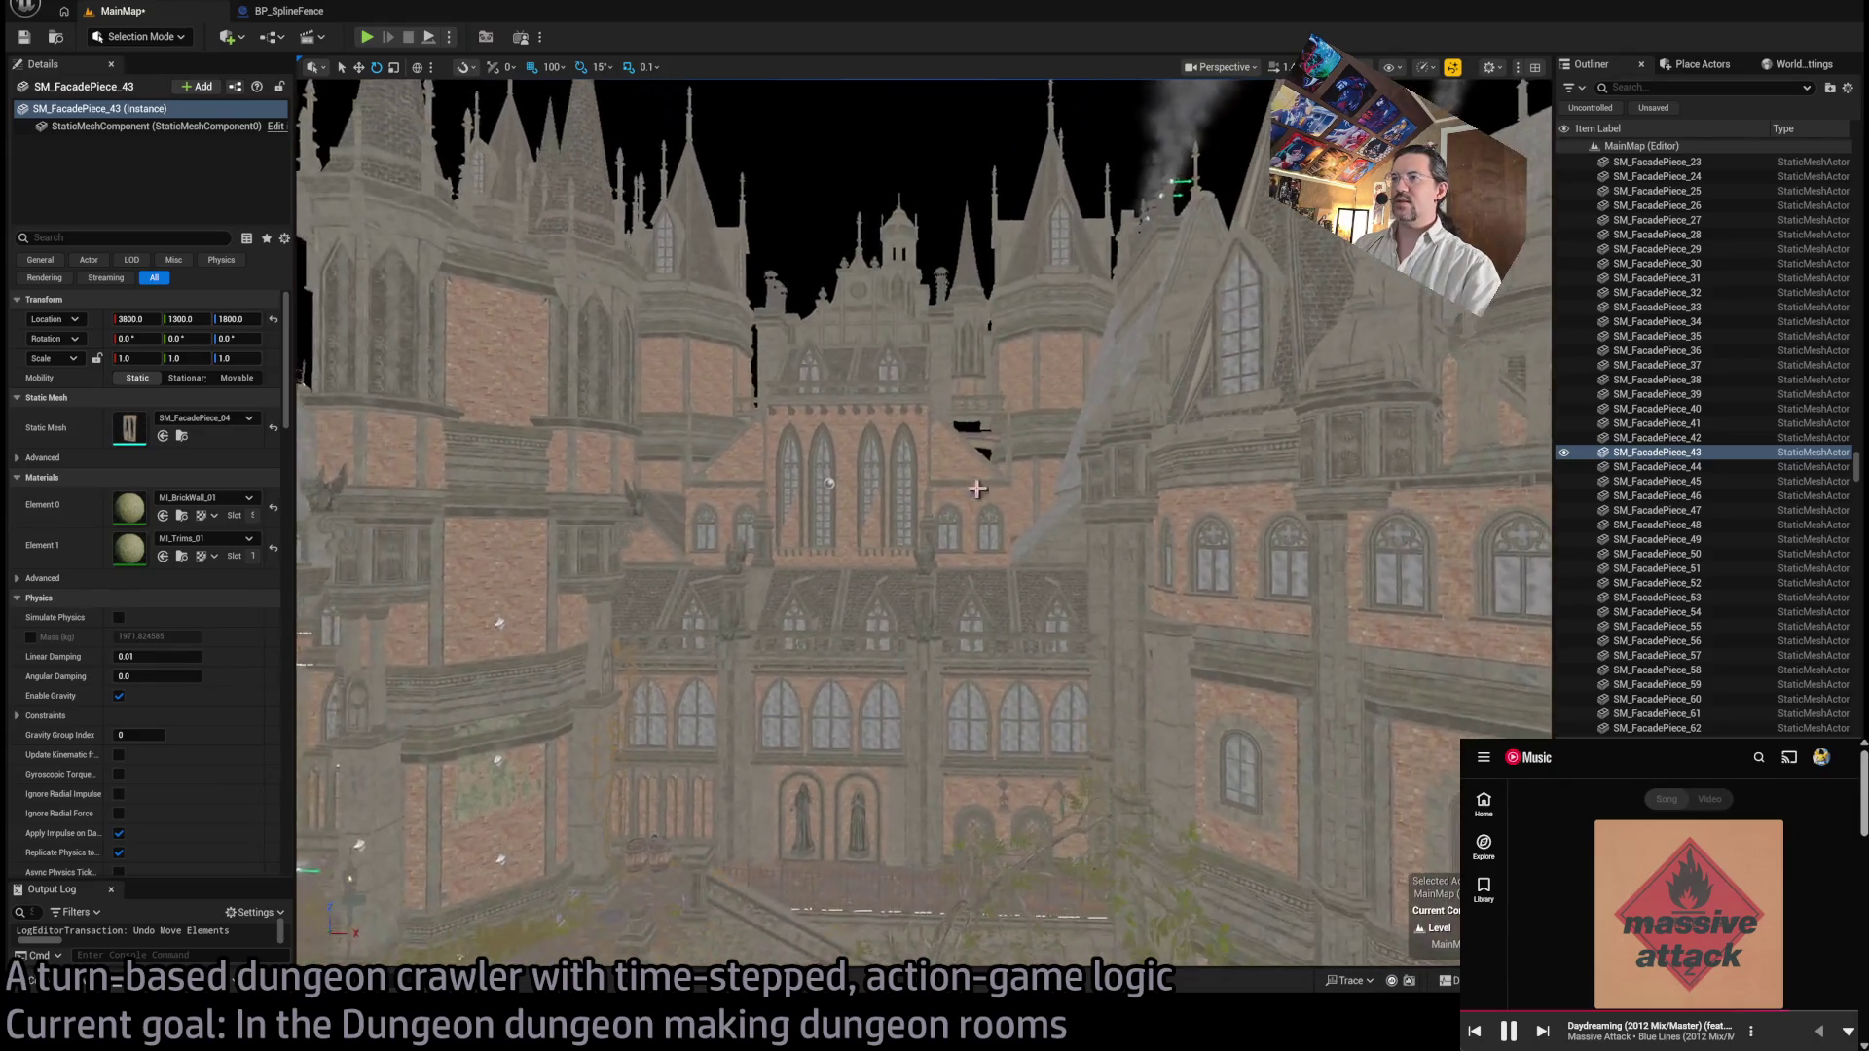
click(822, 473)
key(f)
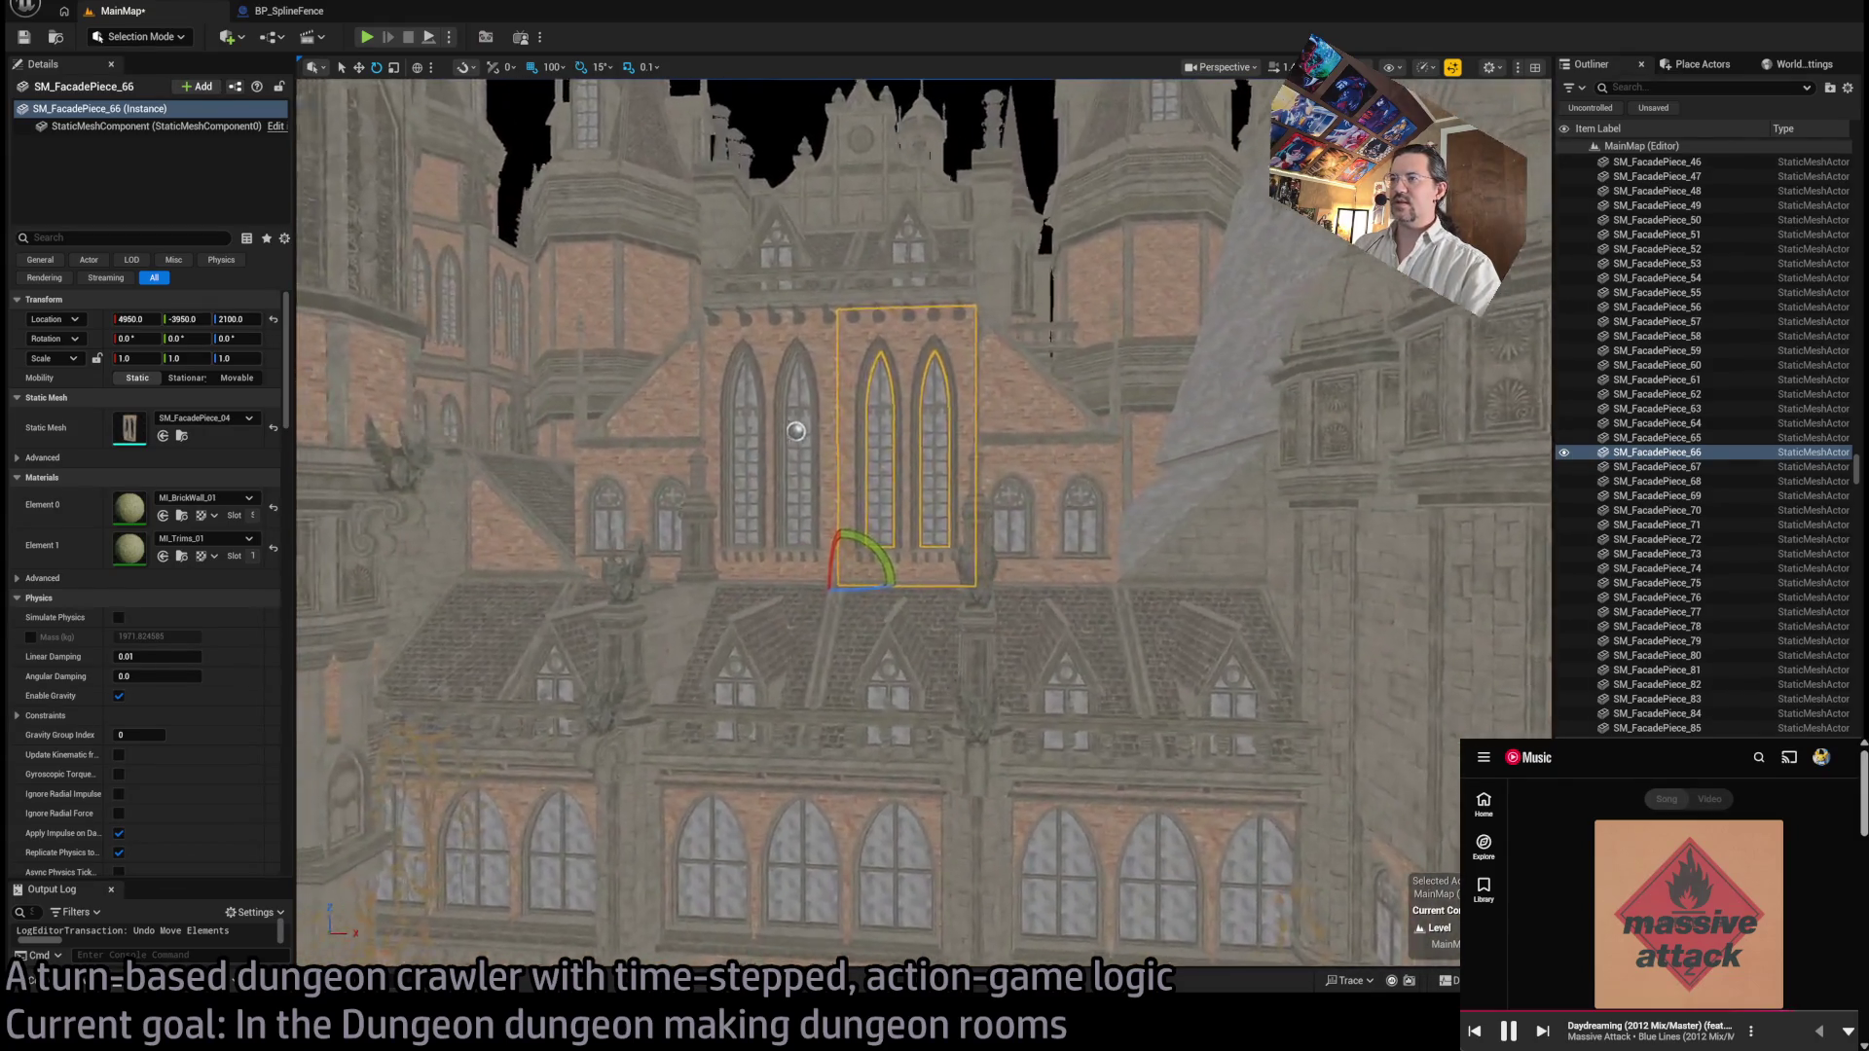
scroll(827, 454, up, 3)
mouse_move(844, 455)
mouse_down()
mouse_move(710, 530)
mouse_move(543, 471)
mouse_move(805, 517)
mouse_move(914, 513)
mouse_up()
click(921, 511)
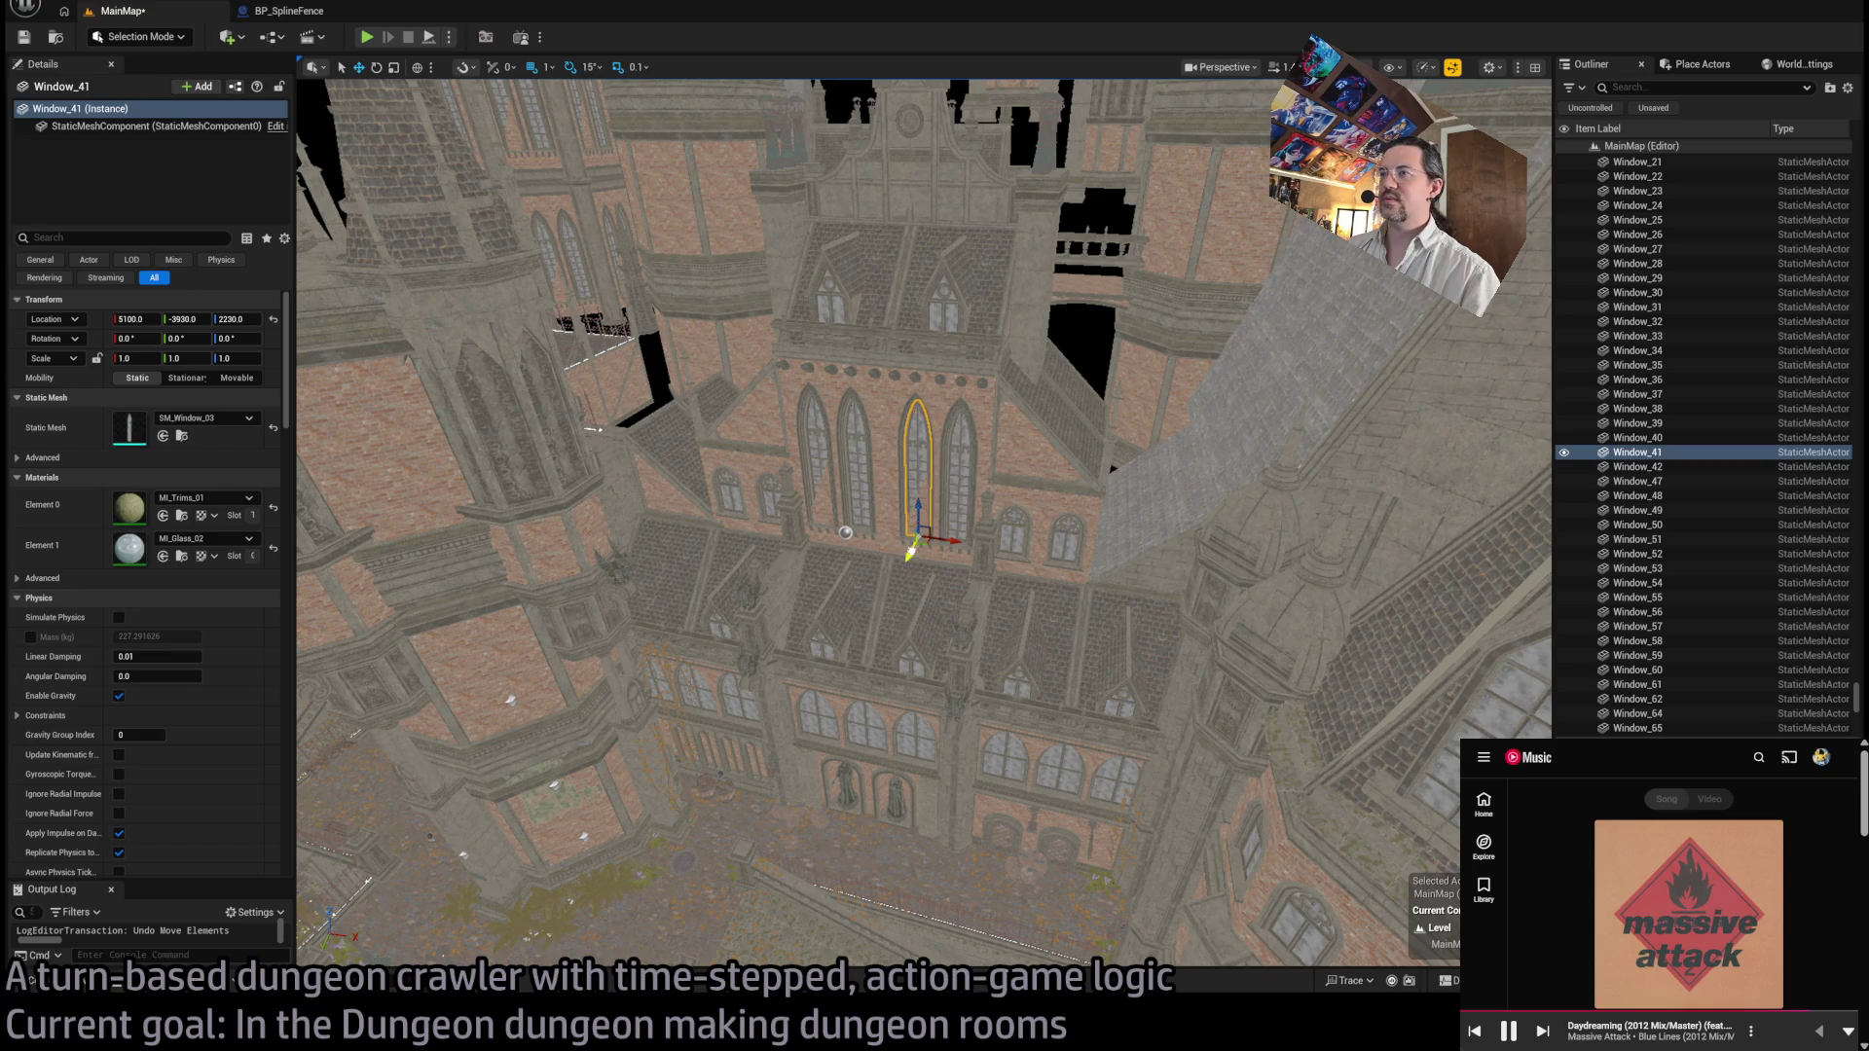
Step: Select arched windows Window_42, Window_41 and Window_90, then focus on wall decal DecalActor50
click(953, 494)
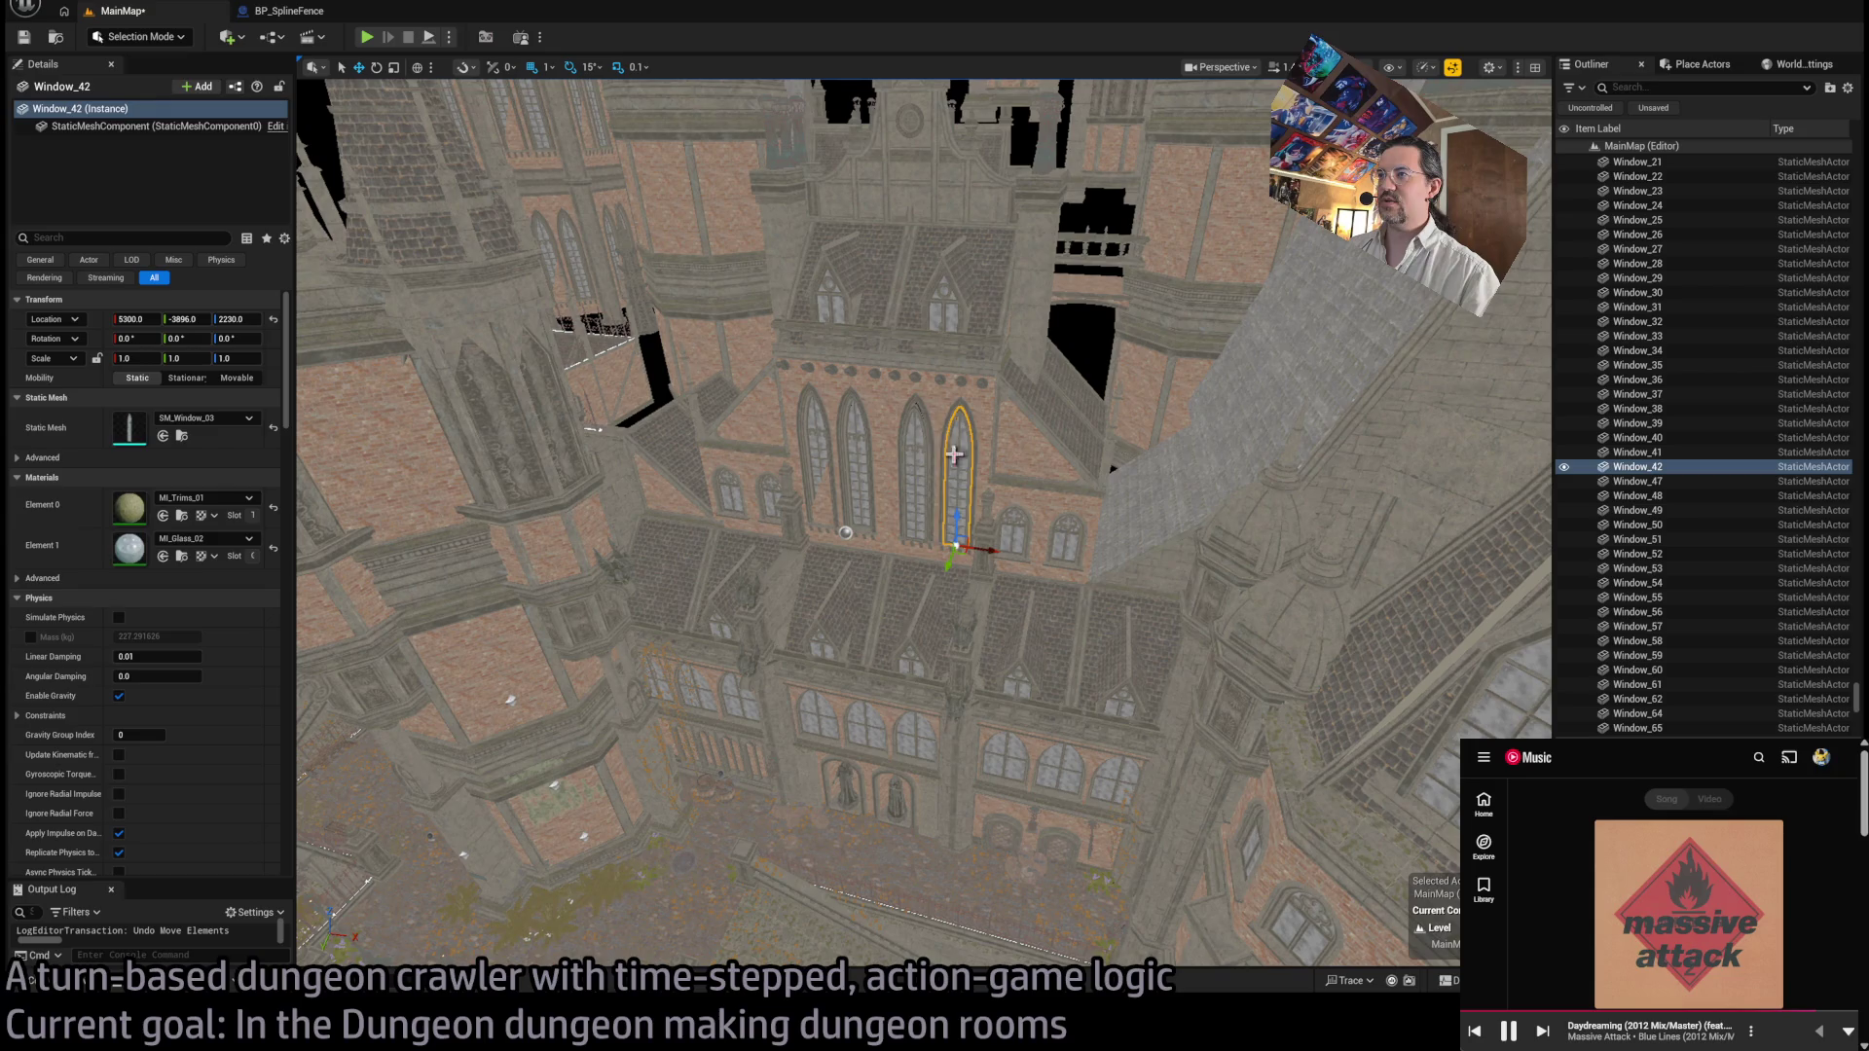
click(917, 487)
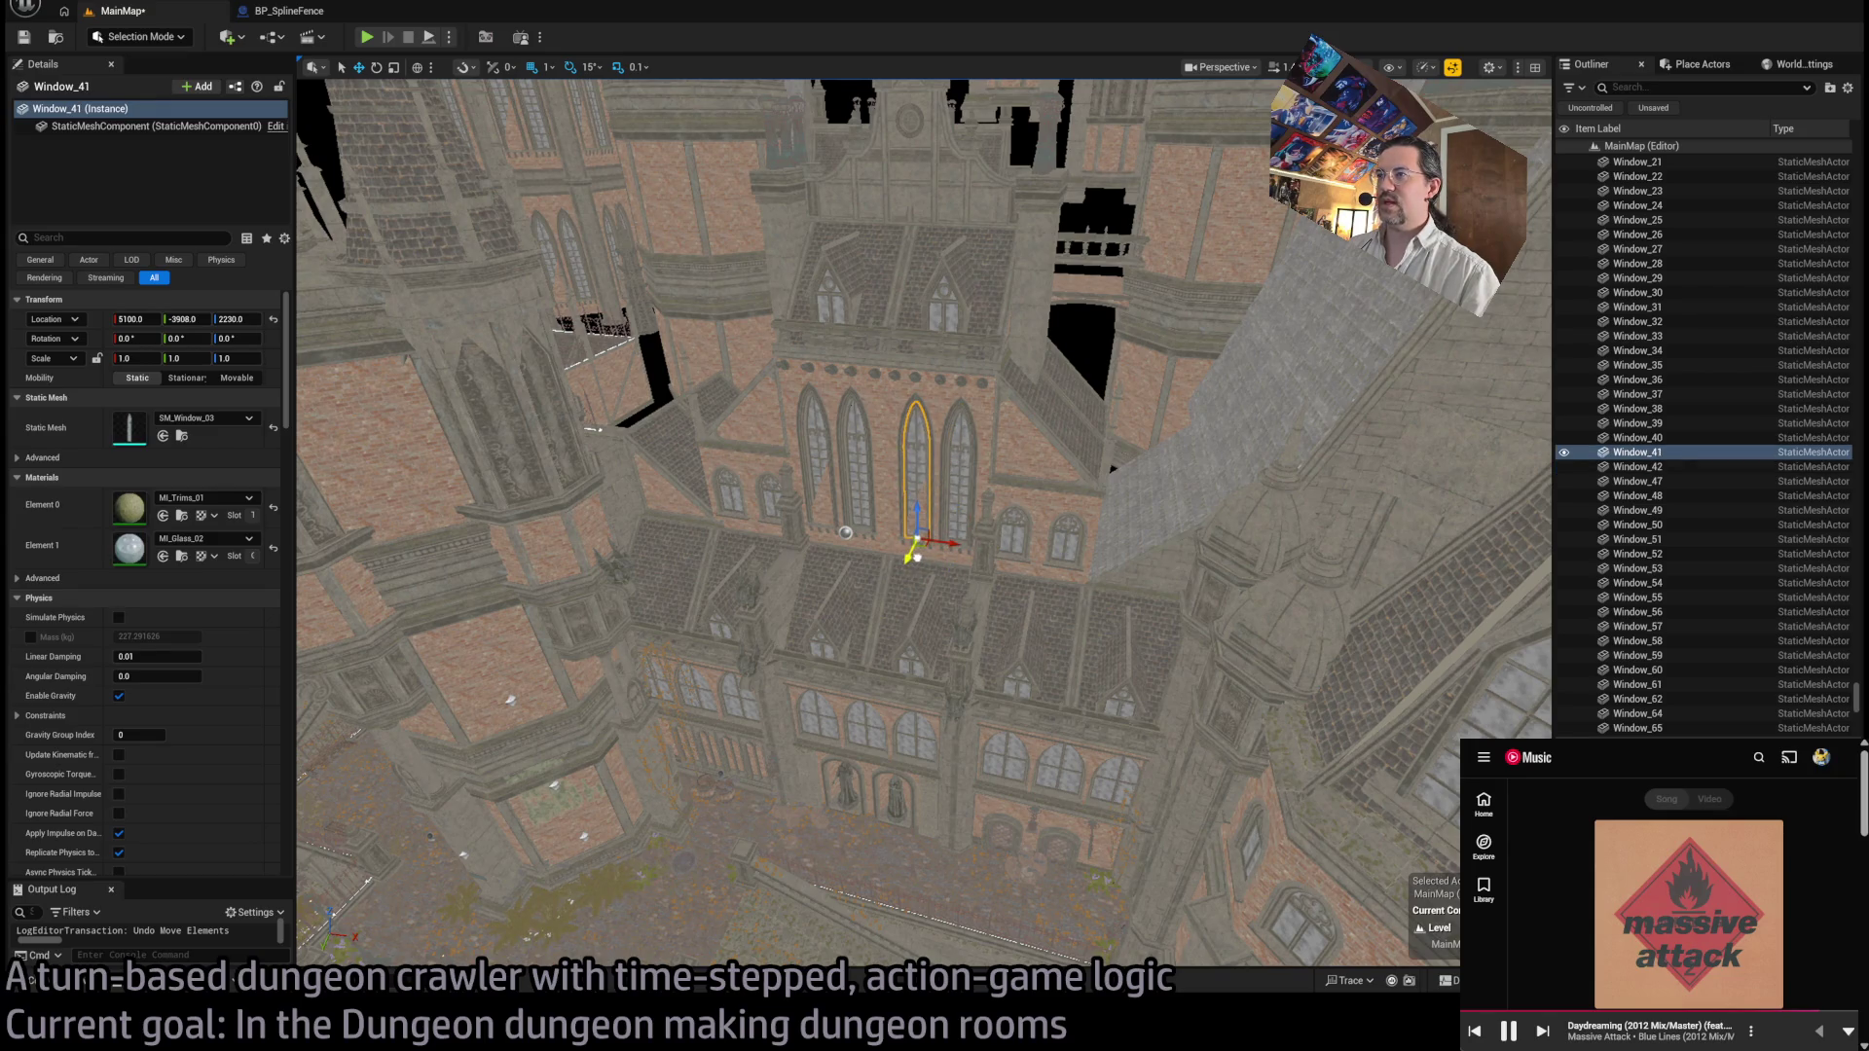
scroll(954, 507, up, 10)
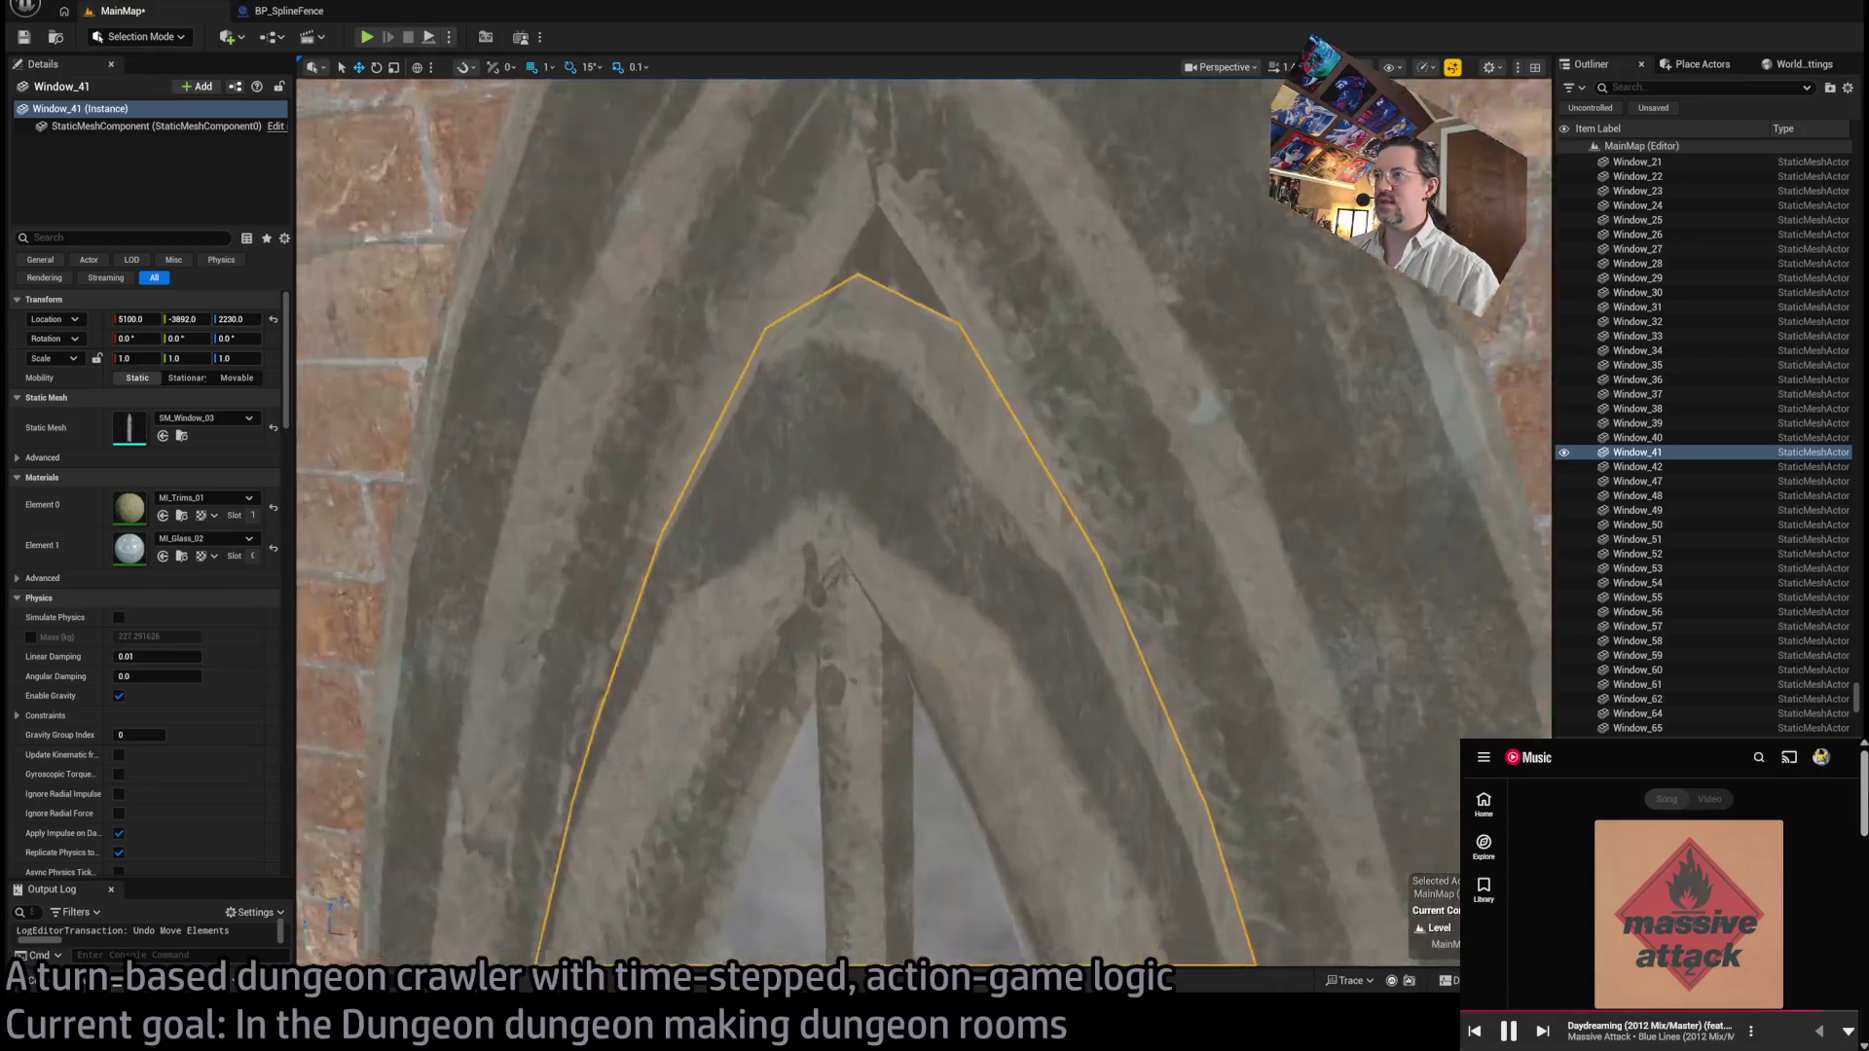
mouse_move(954, 507)
mouse_down()
mouse_move(920, 623)
mouse_move(960, 498)
mouse_up()
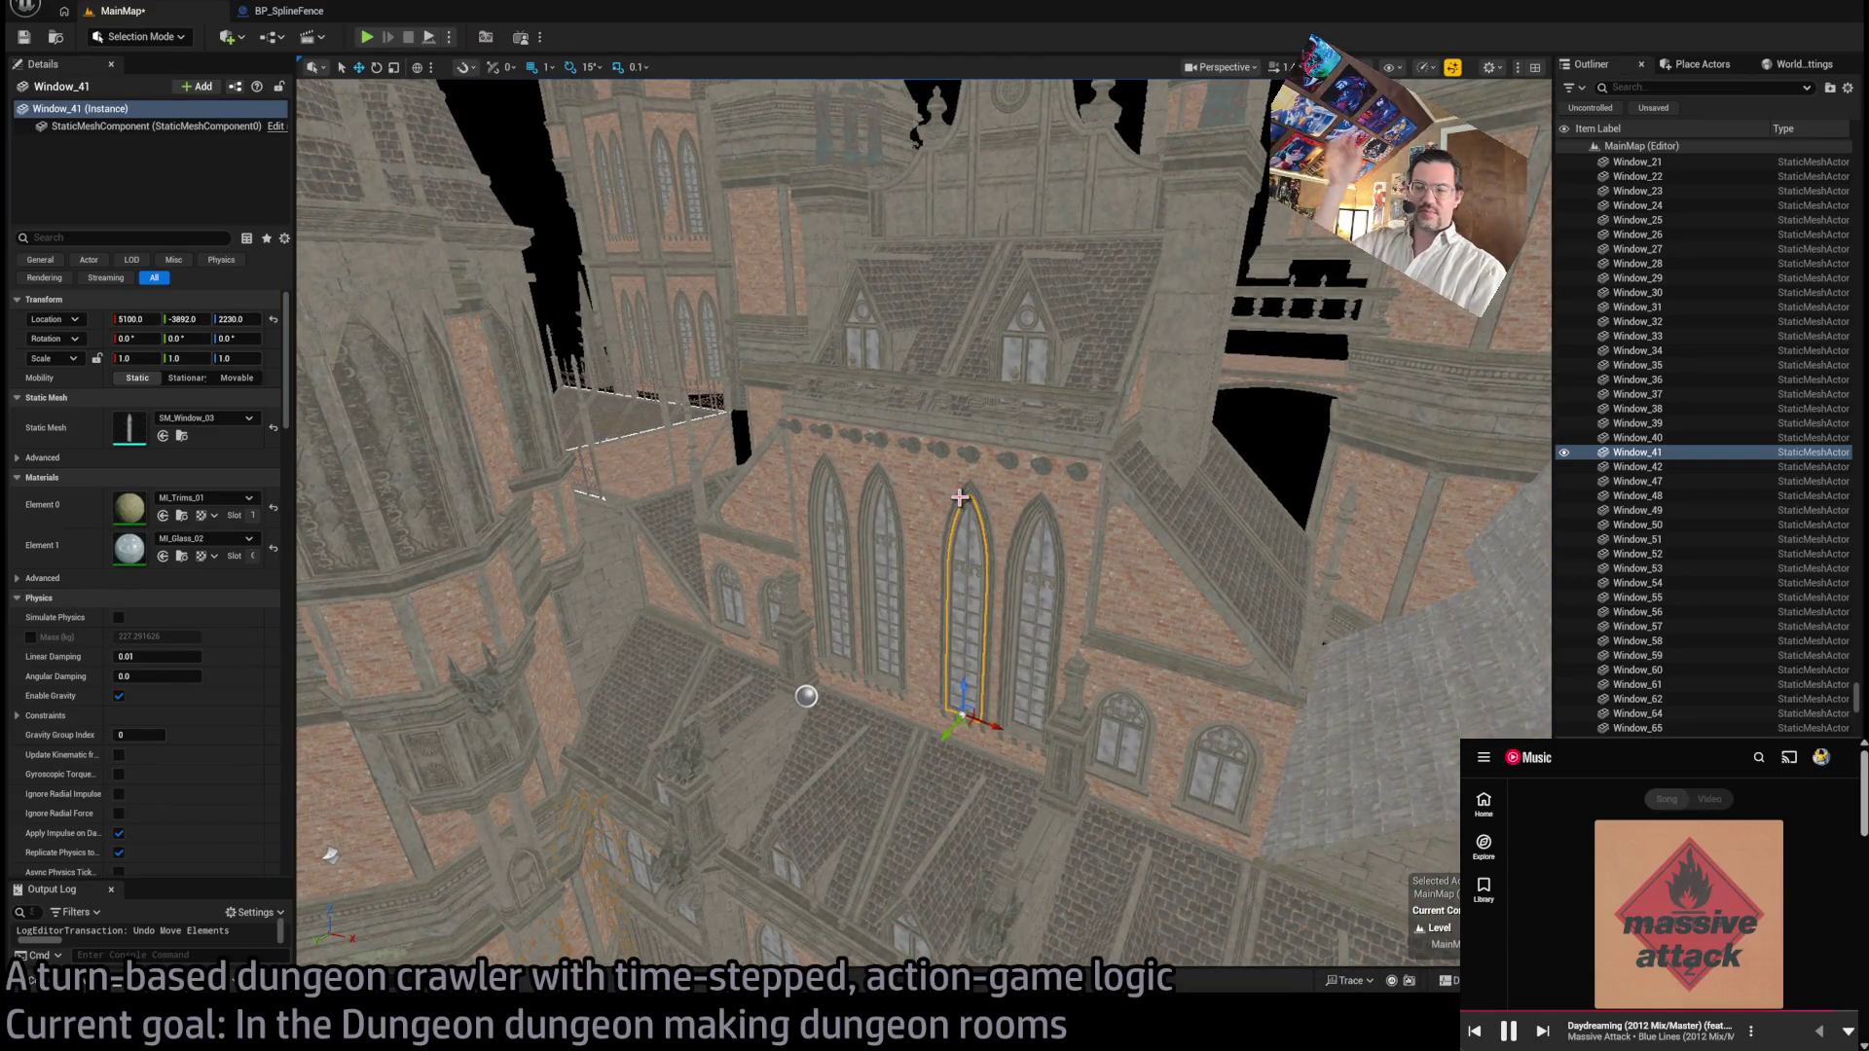
mouse_move(956, 497)
mouse_down()
mouse_move(952, 555)
mouse_move(988, 395)
mouse_up()
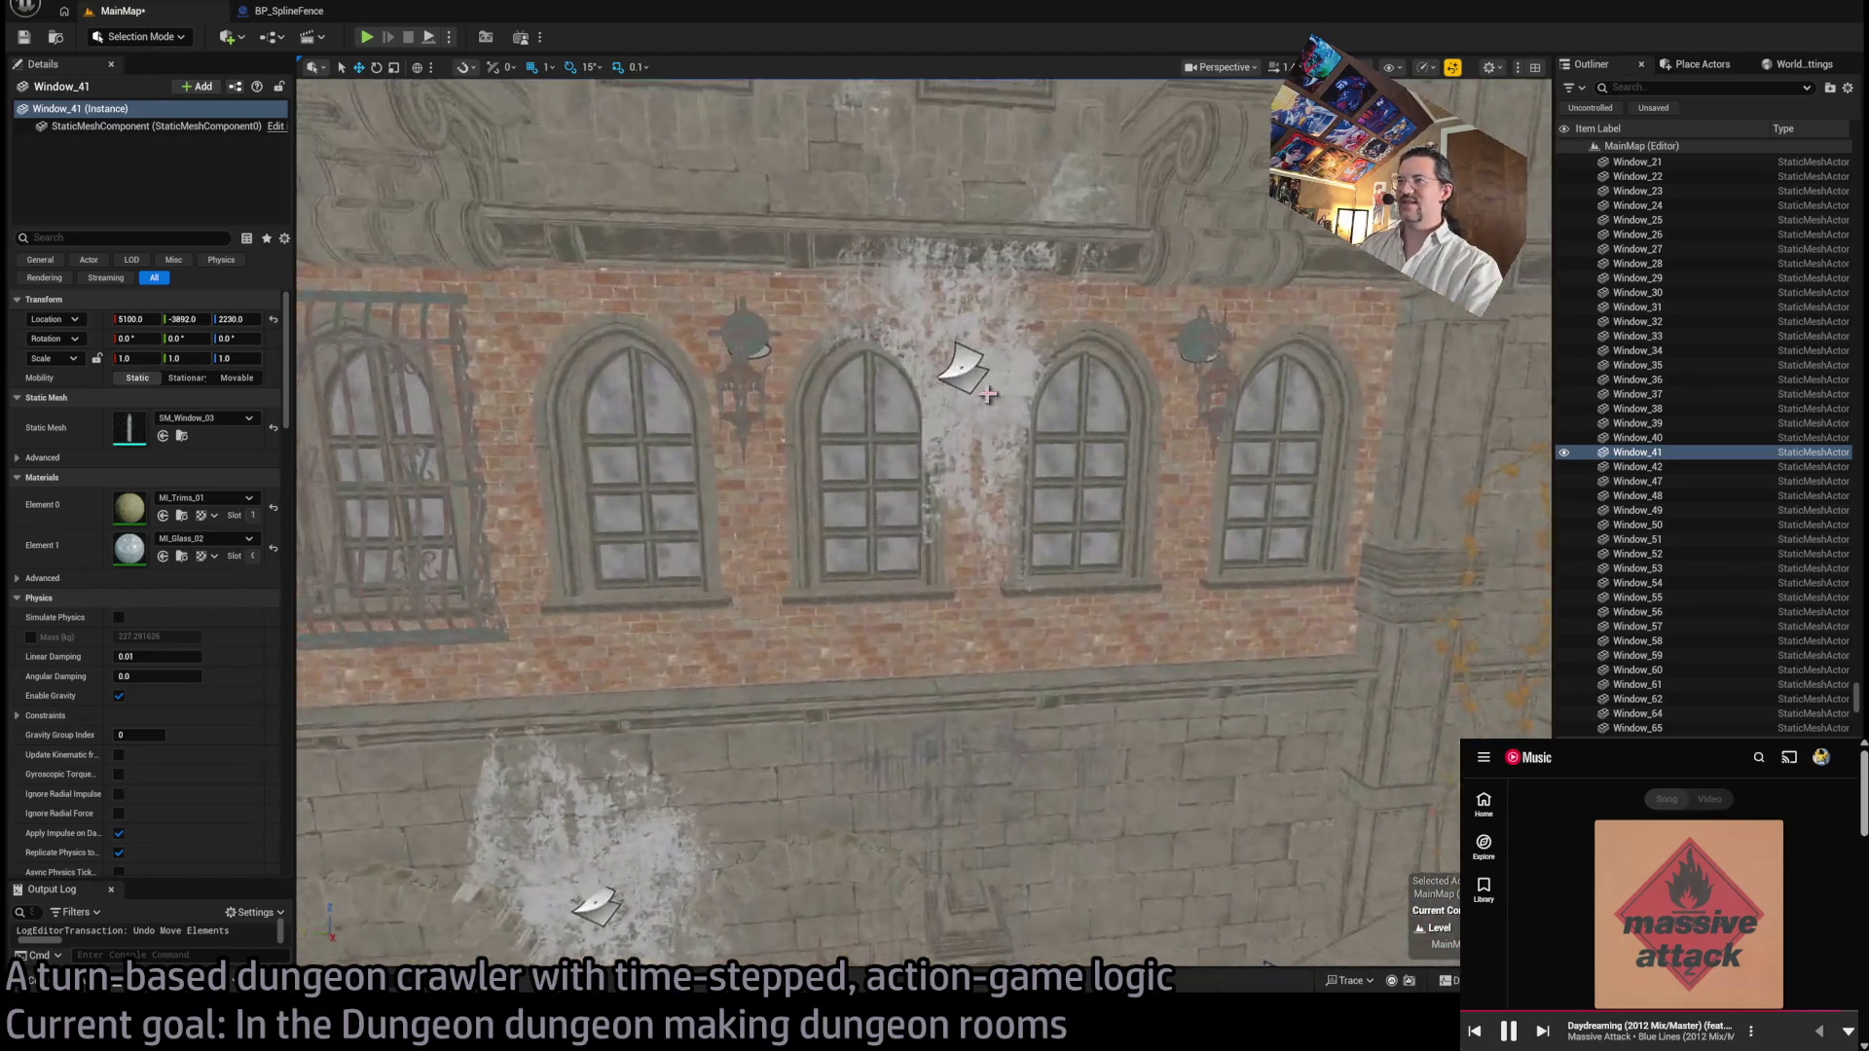
click(991, 391)
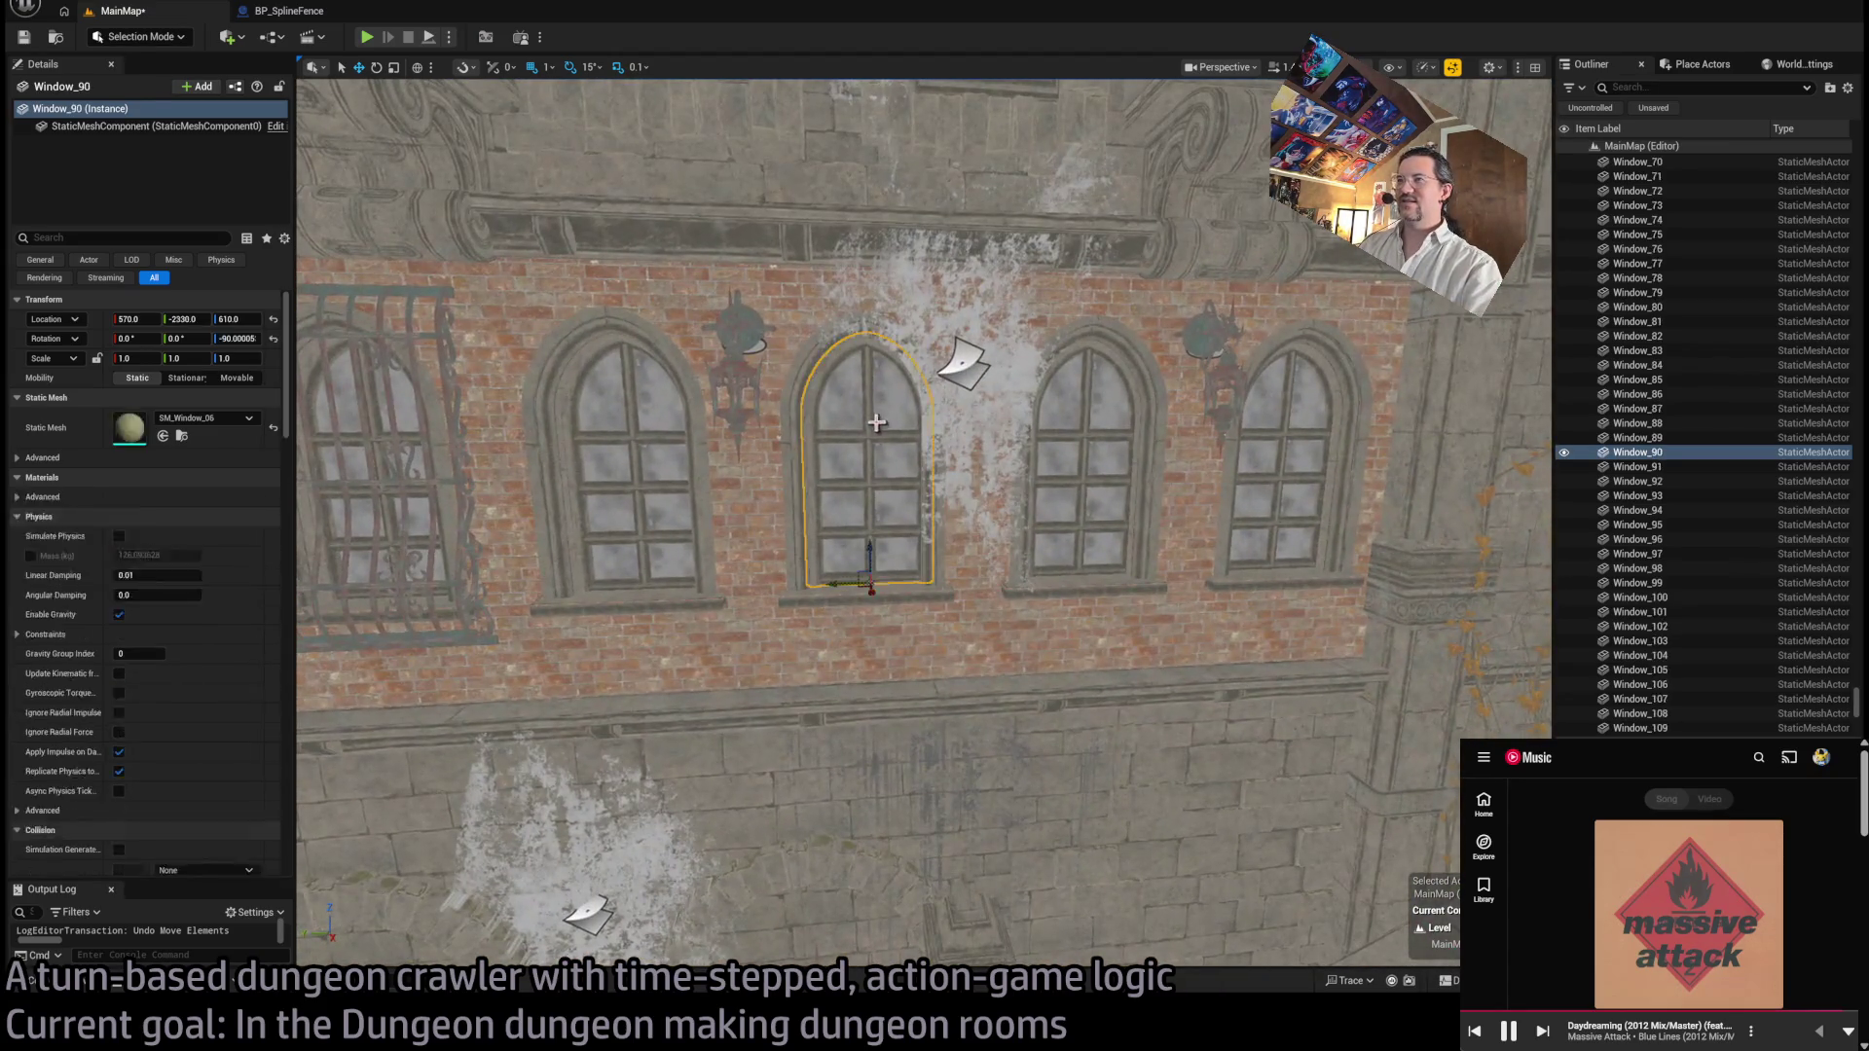
click(968, 364)
mouse_move(968, 364)
mouse_down()
mouse_move(987, 457)
mouse_move(1129, 637)
mouse_move(949, 686)
mouse_move(998, 652)
mouse_move(1005, 702)
mouse_up()
key(f)
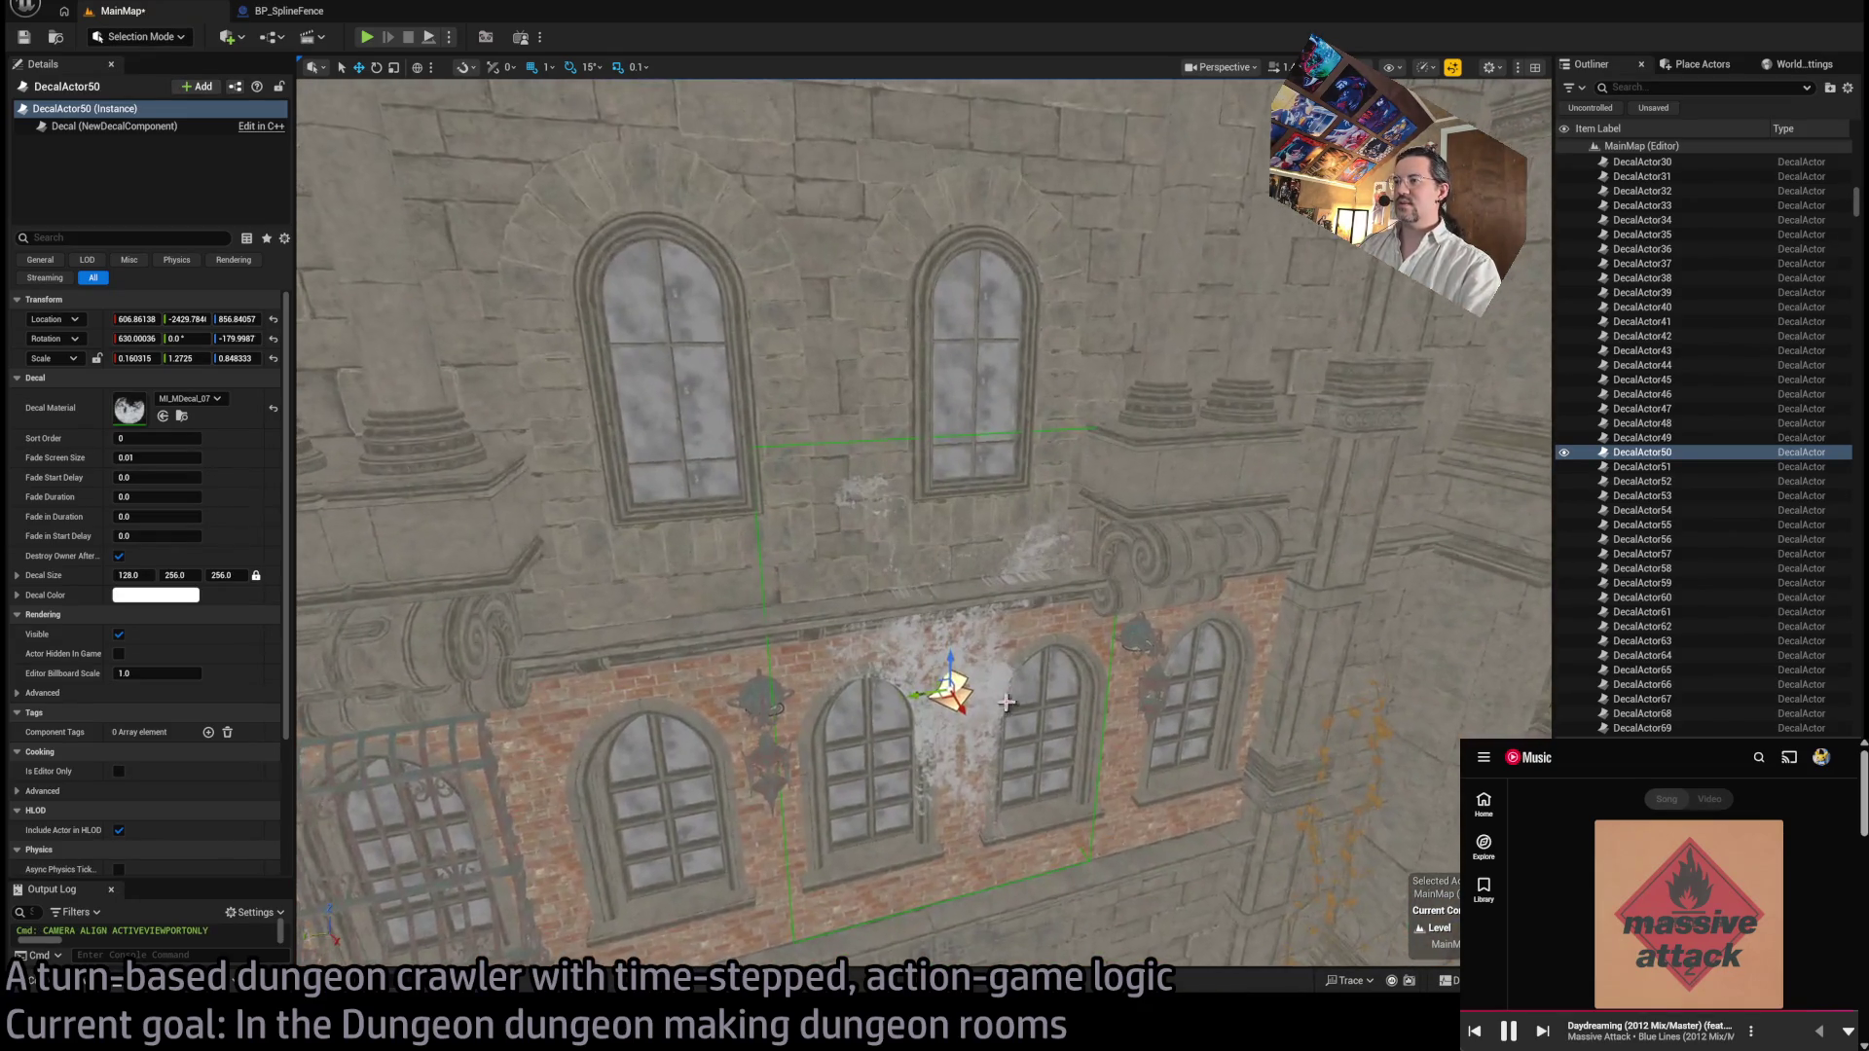
Step: Delete and restore the decal DecalActor50, then select the wall lamp BP_Lamp_42
key(Delete)
key(ctrl+z)
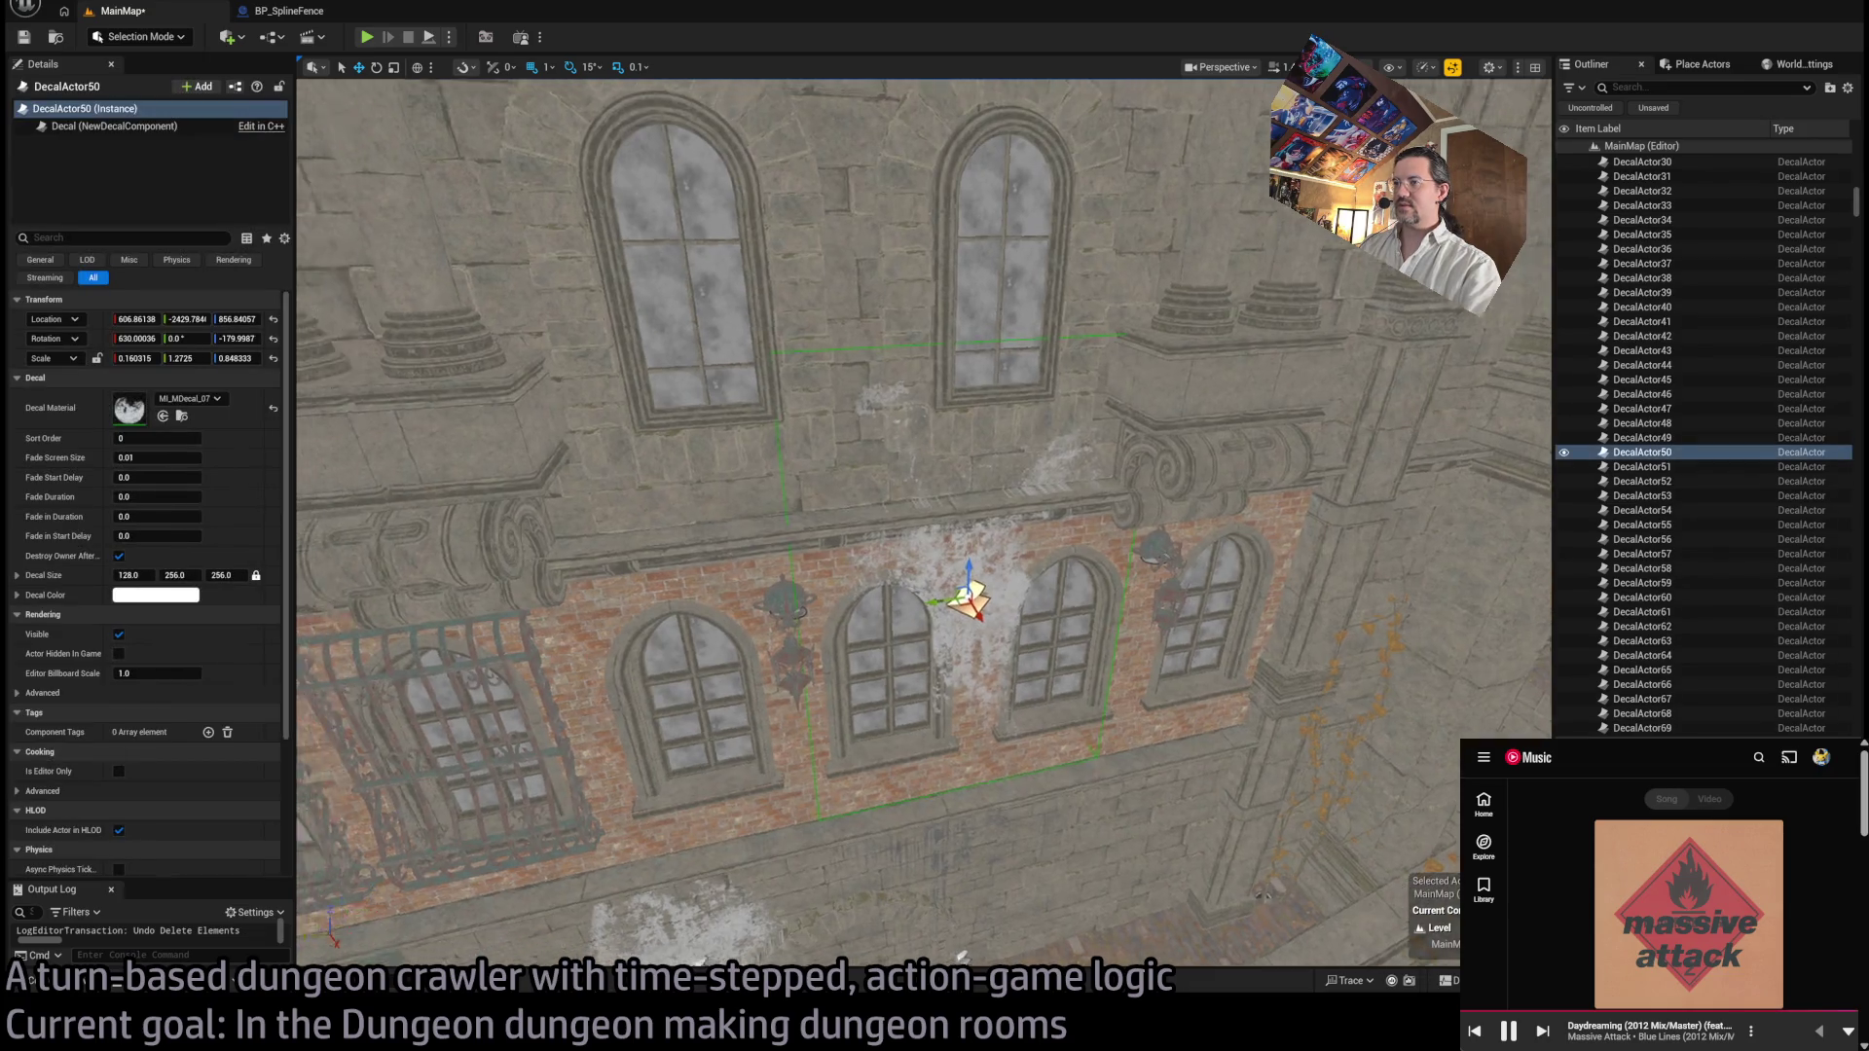
click(882, 607)
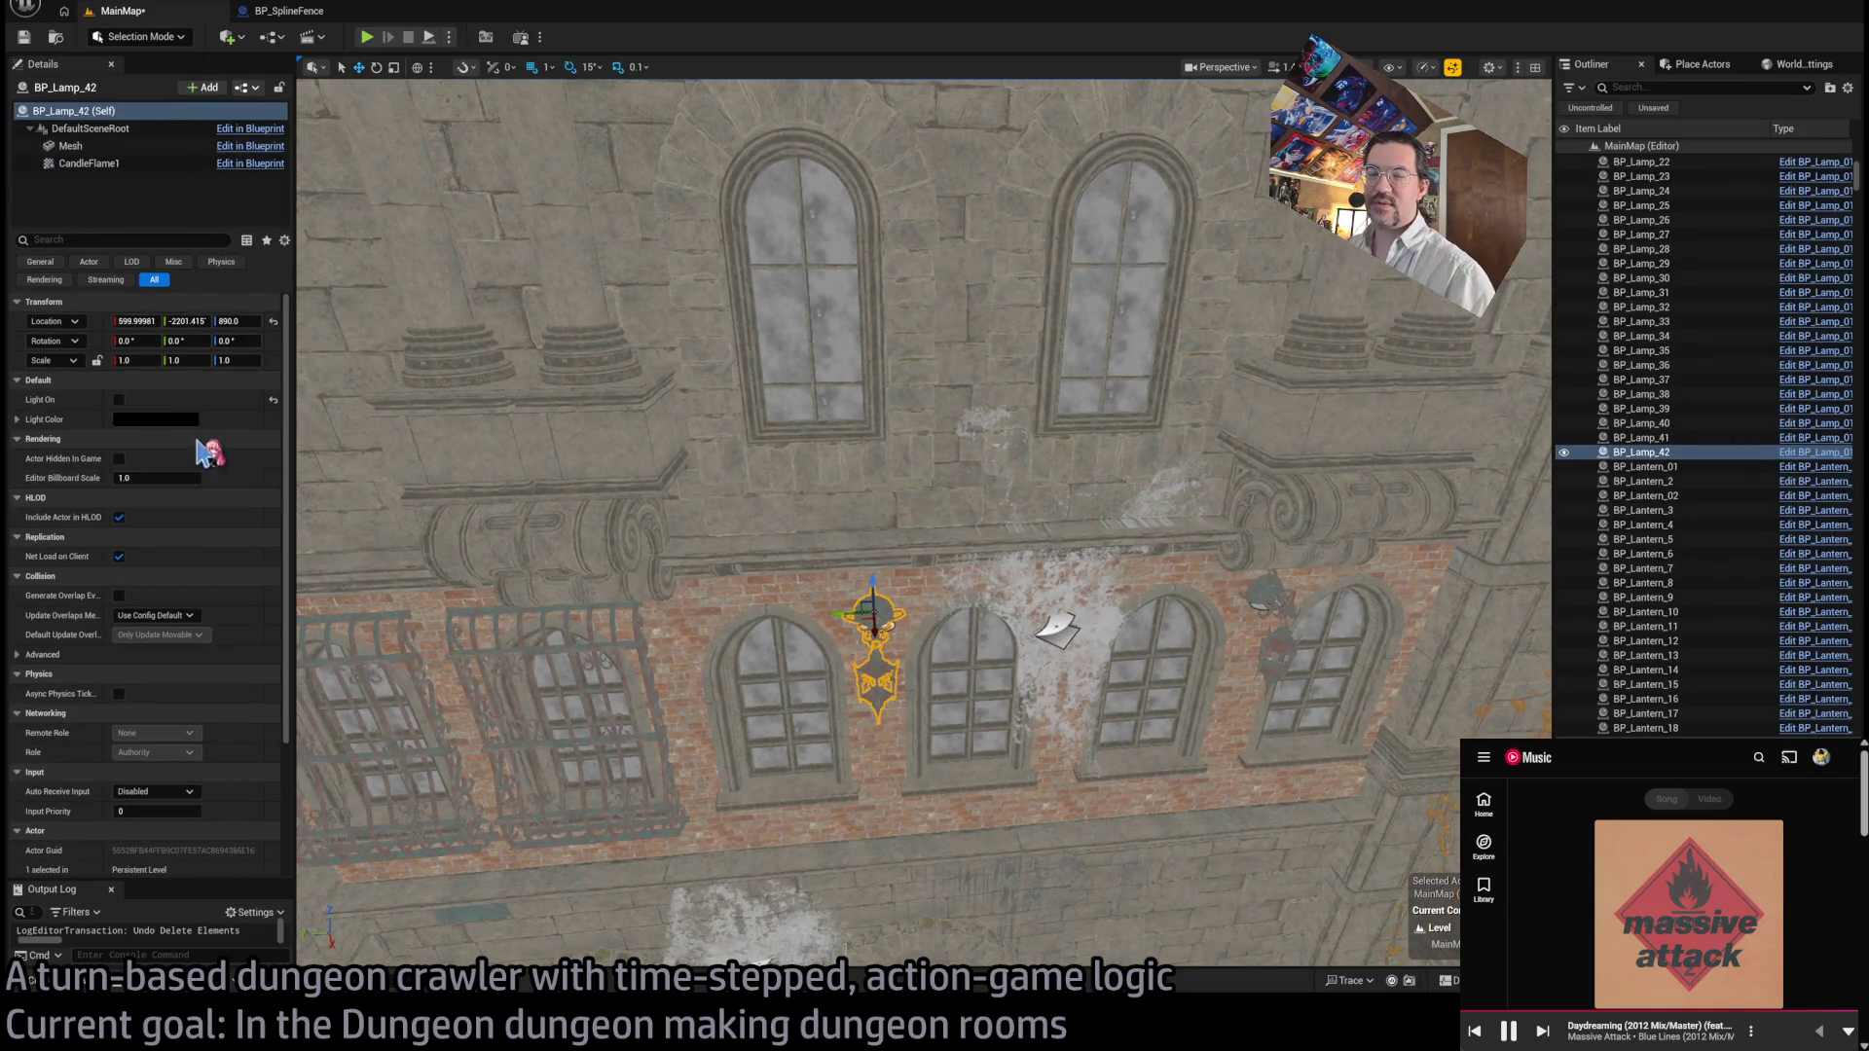
Step: Open the Content Drawer at the GothicHorror Meshes folder
key(ctrl+space)
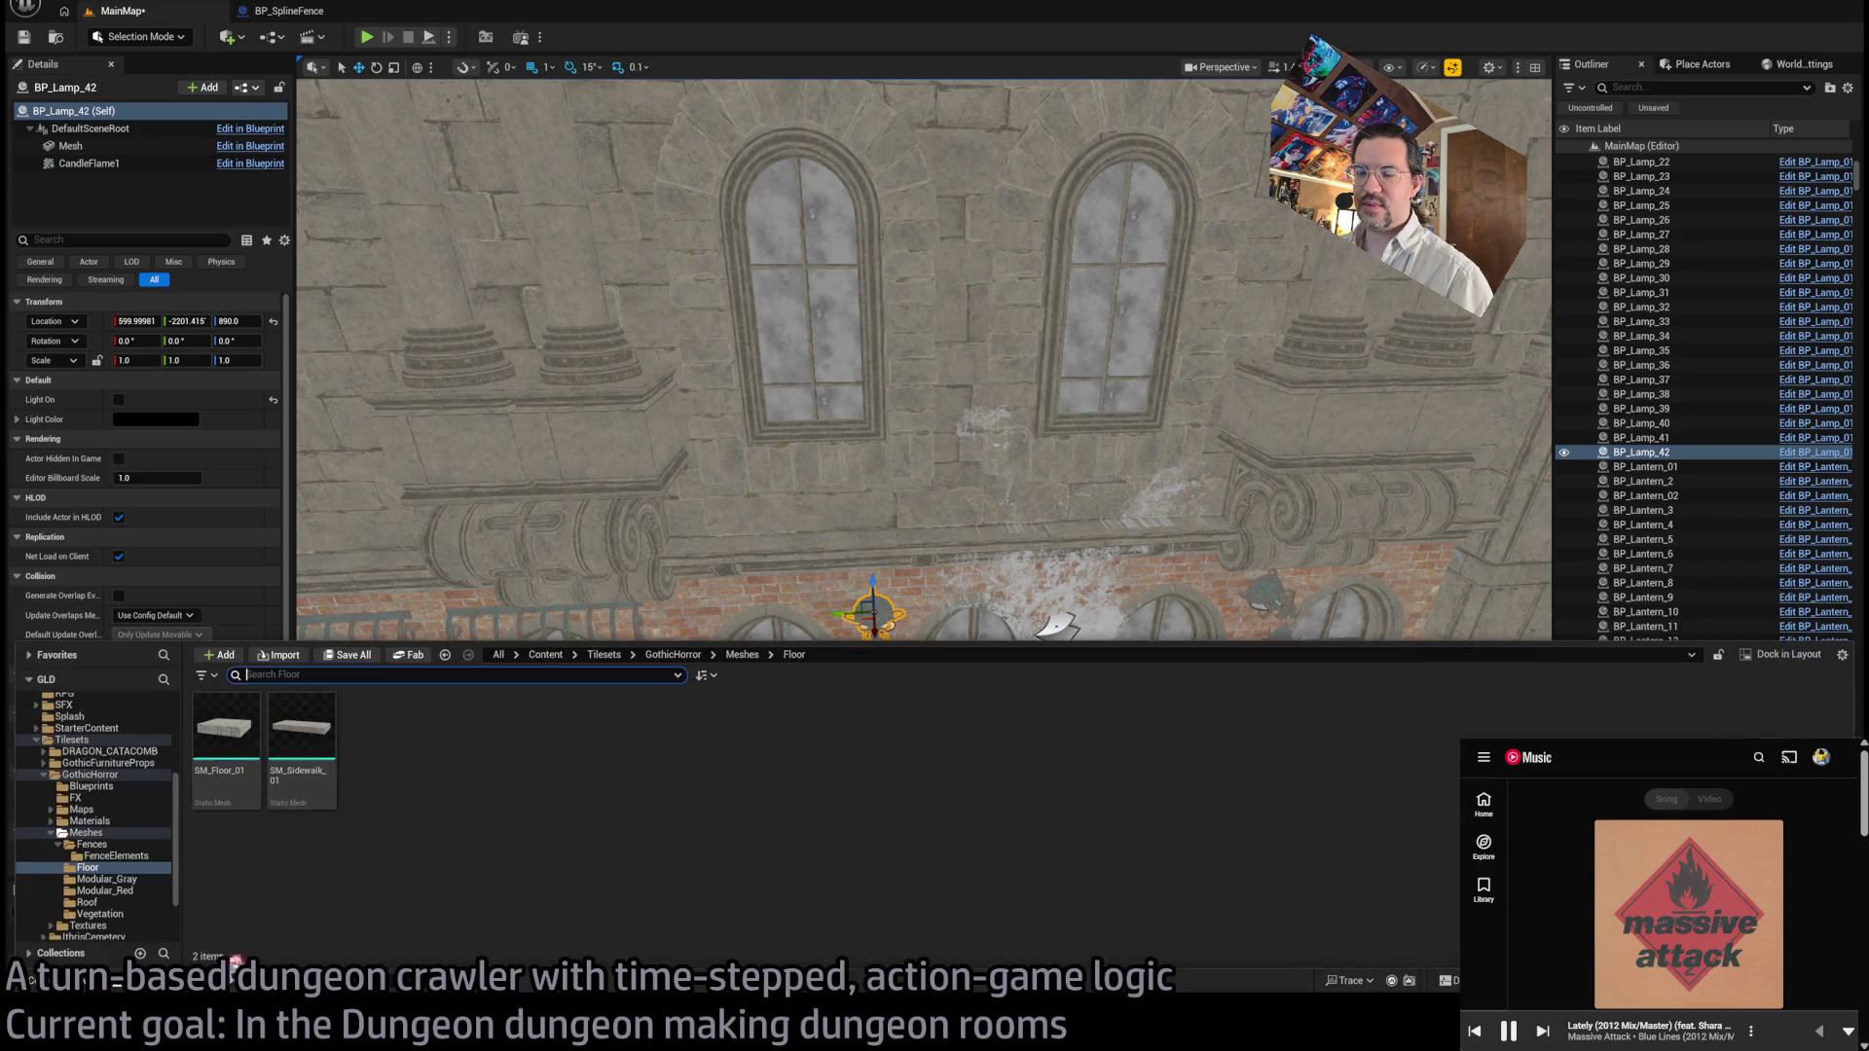
click(127, 834)
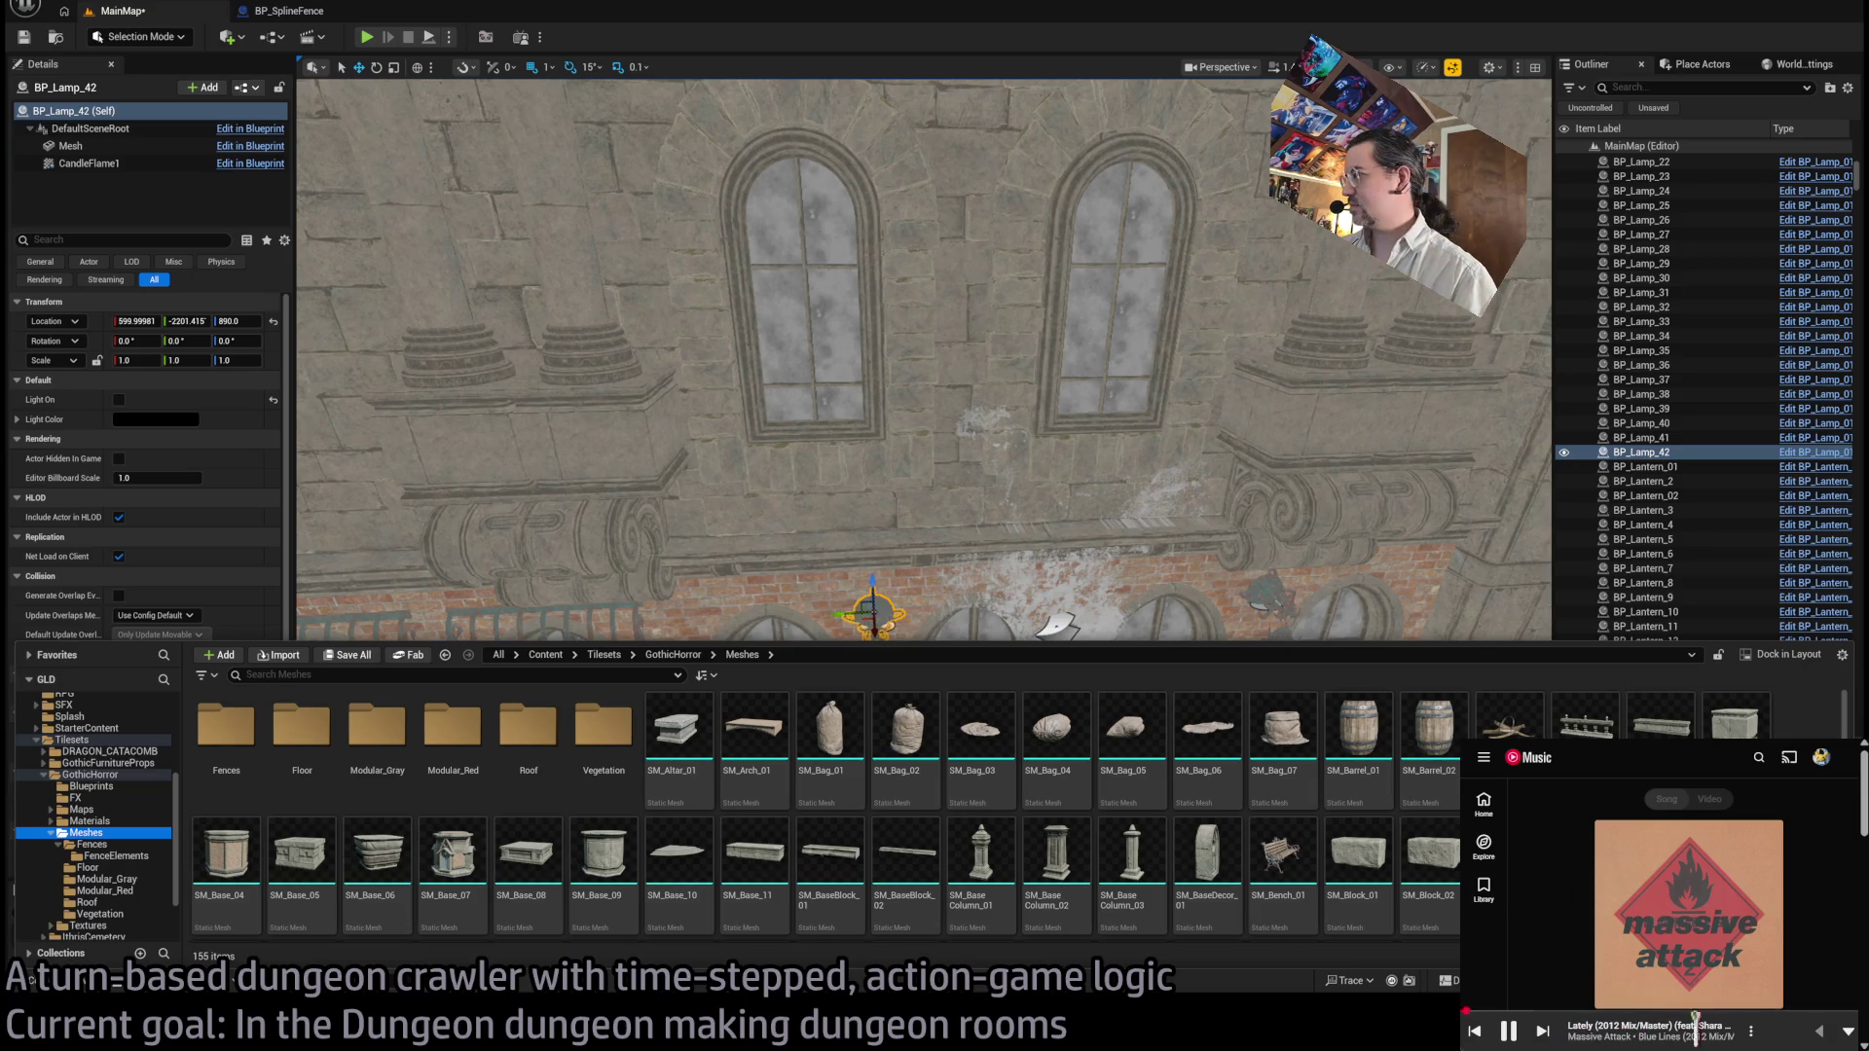
click(1847, 1029)
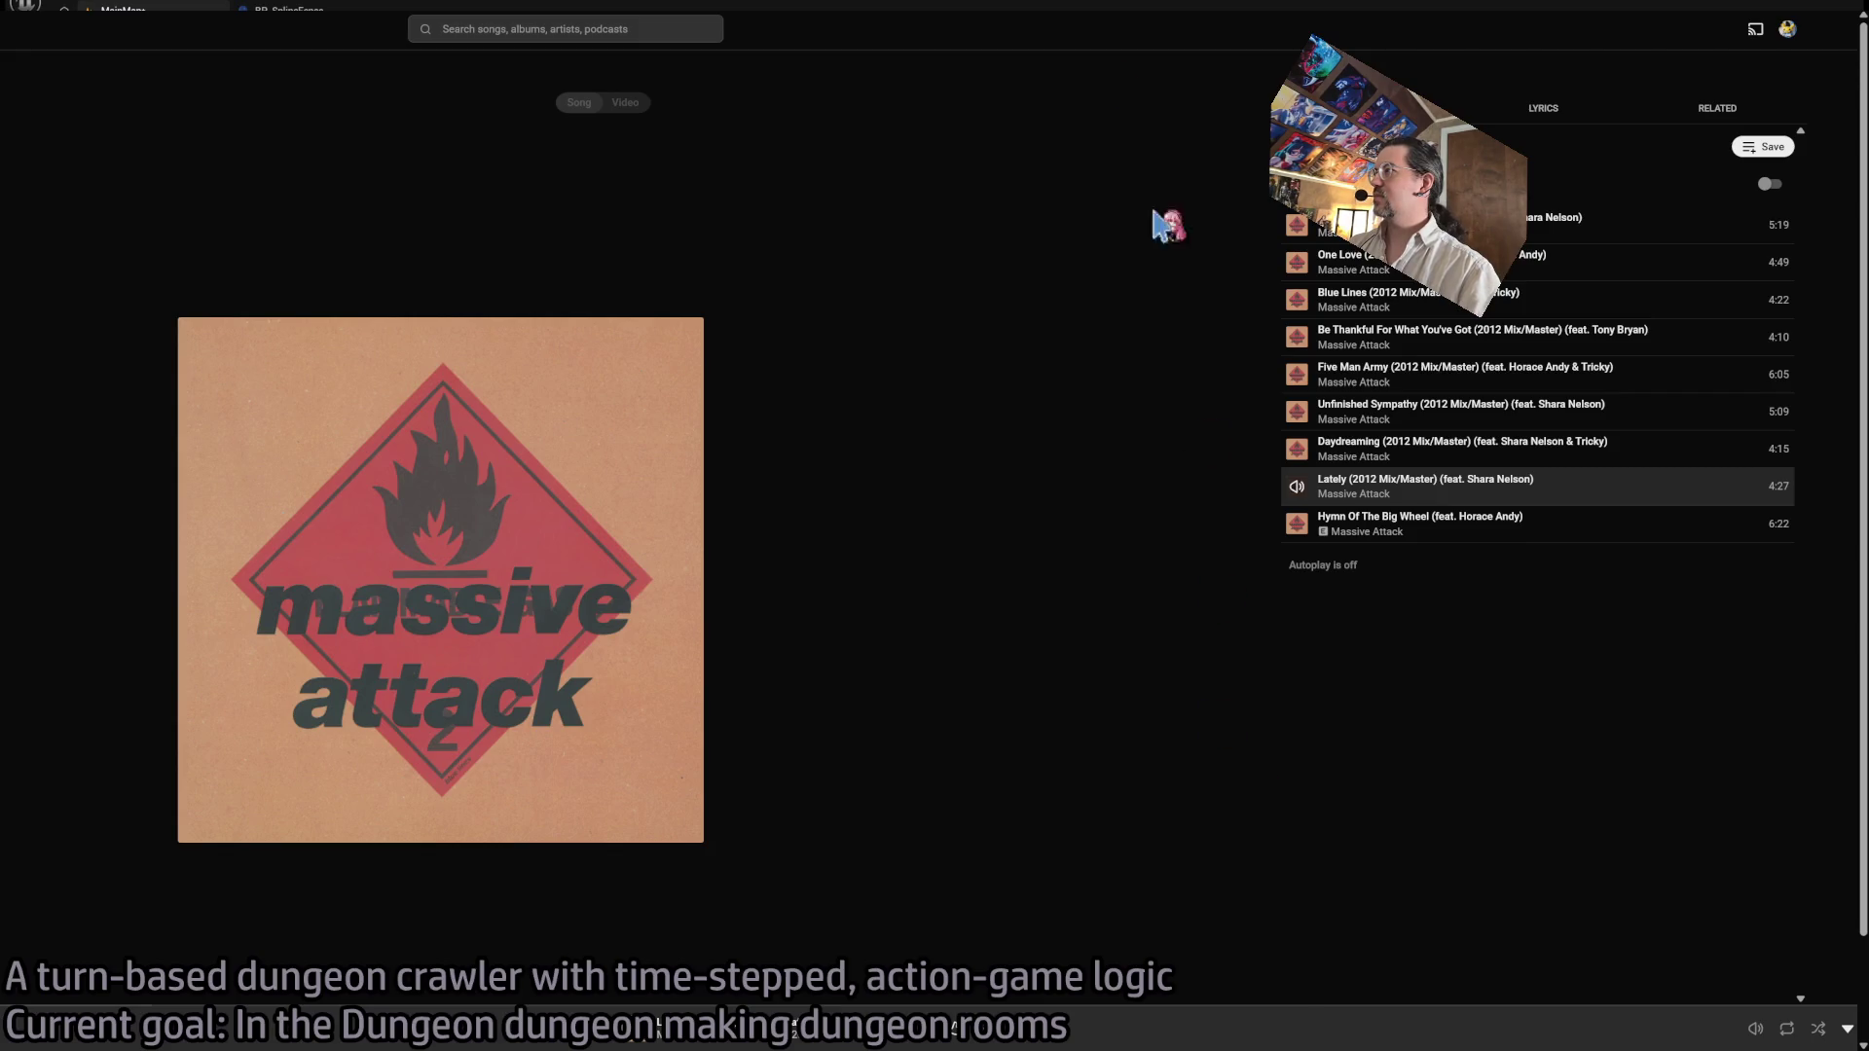
key(Escape)
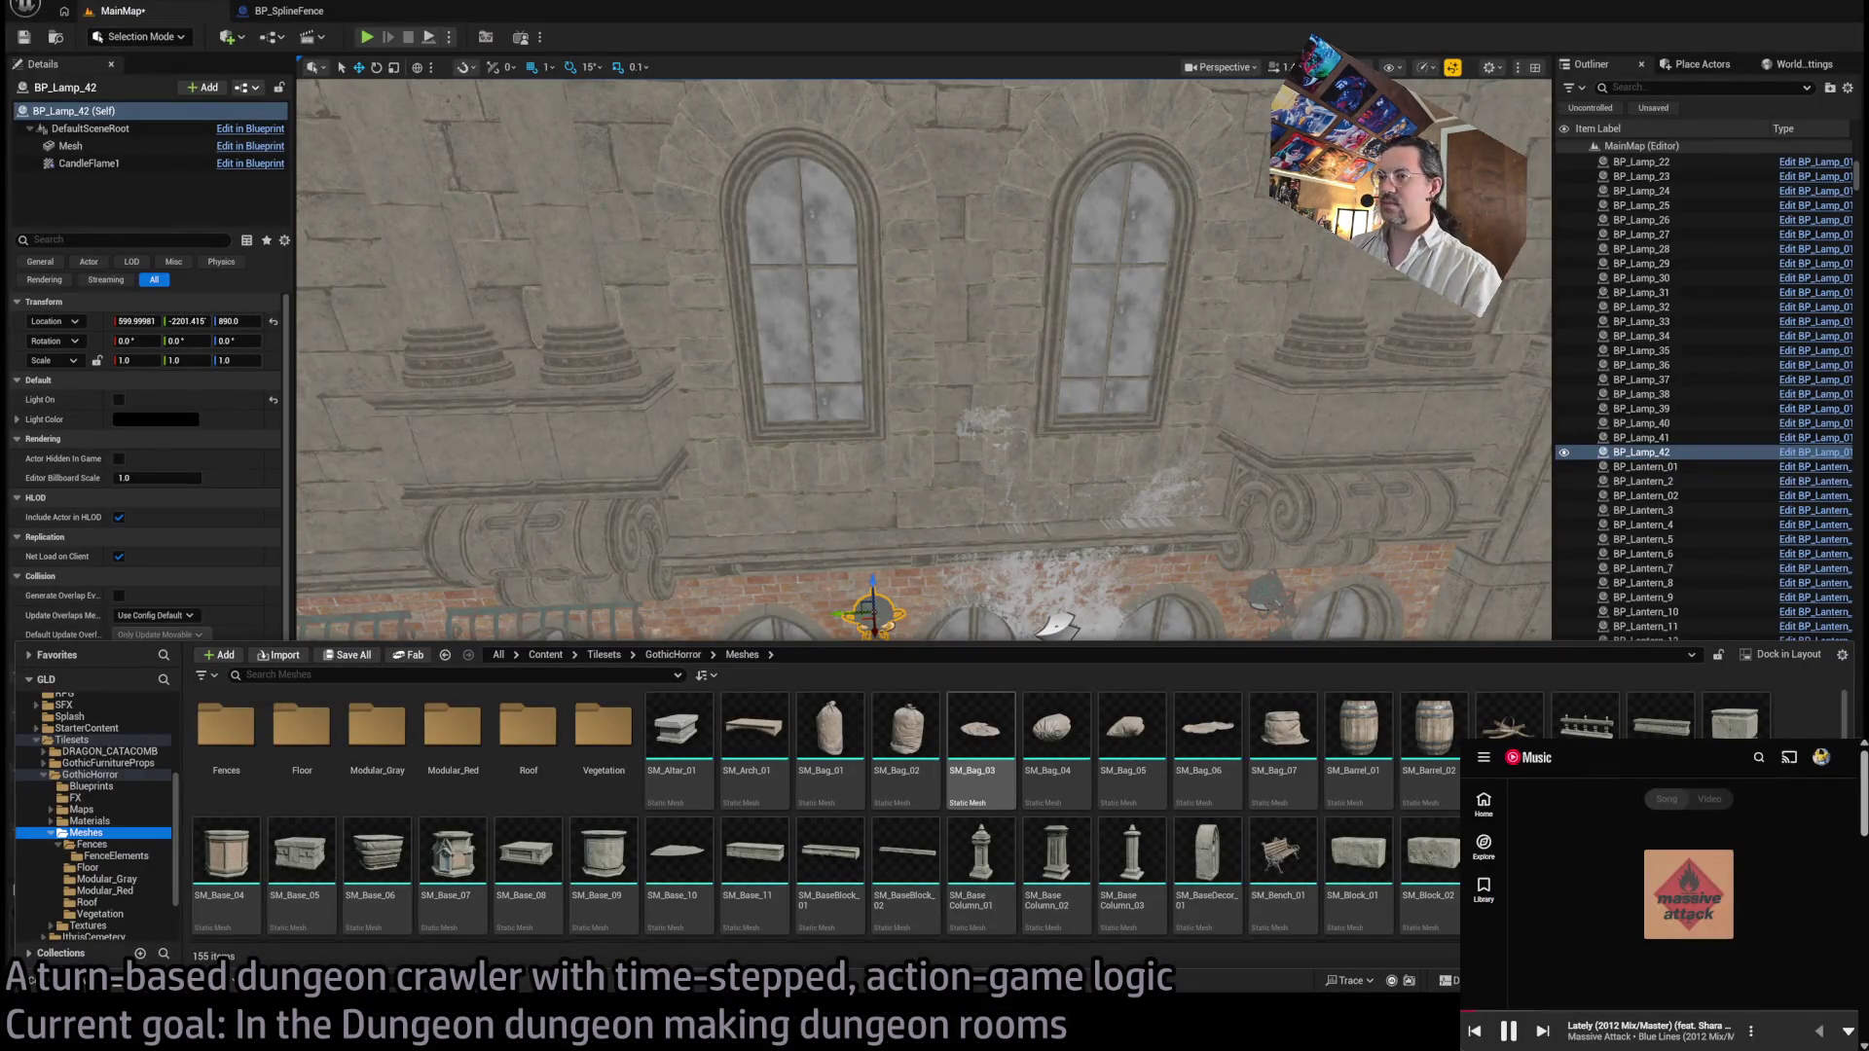
Step: Browse between the Fences subfolder and Meshes, then clear the asset selection
click(93, 844)
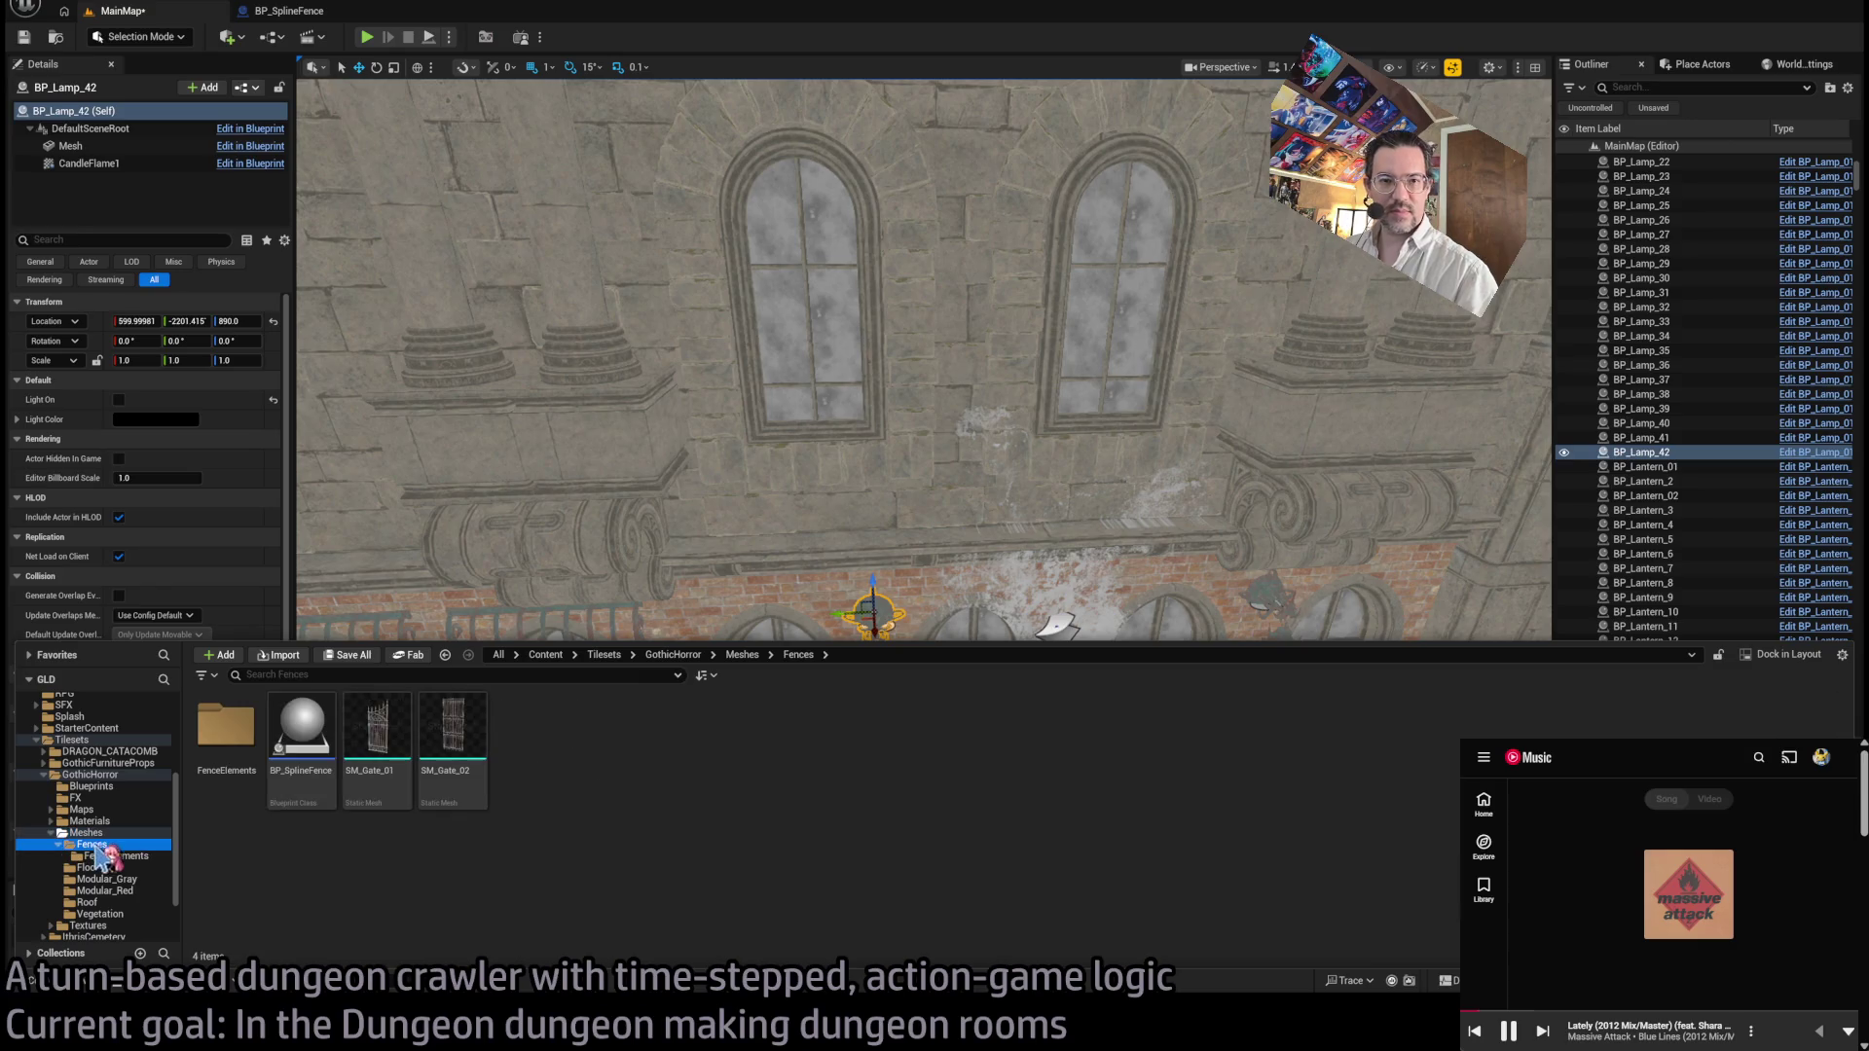
click(87, 833)
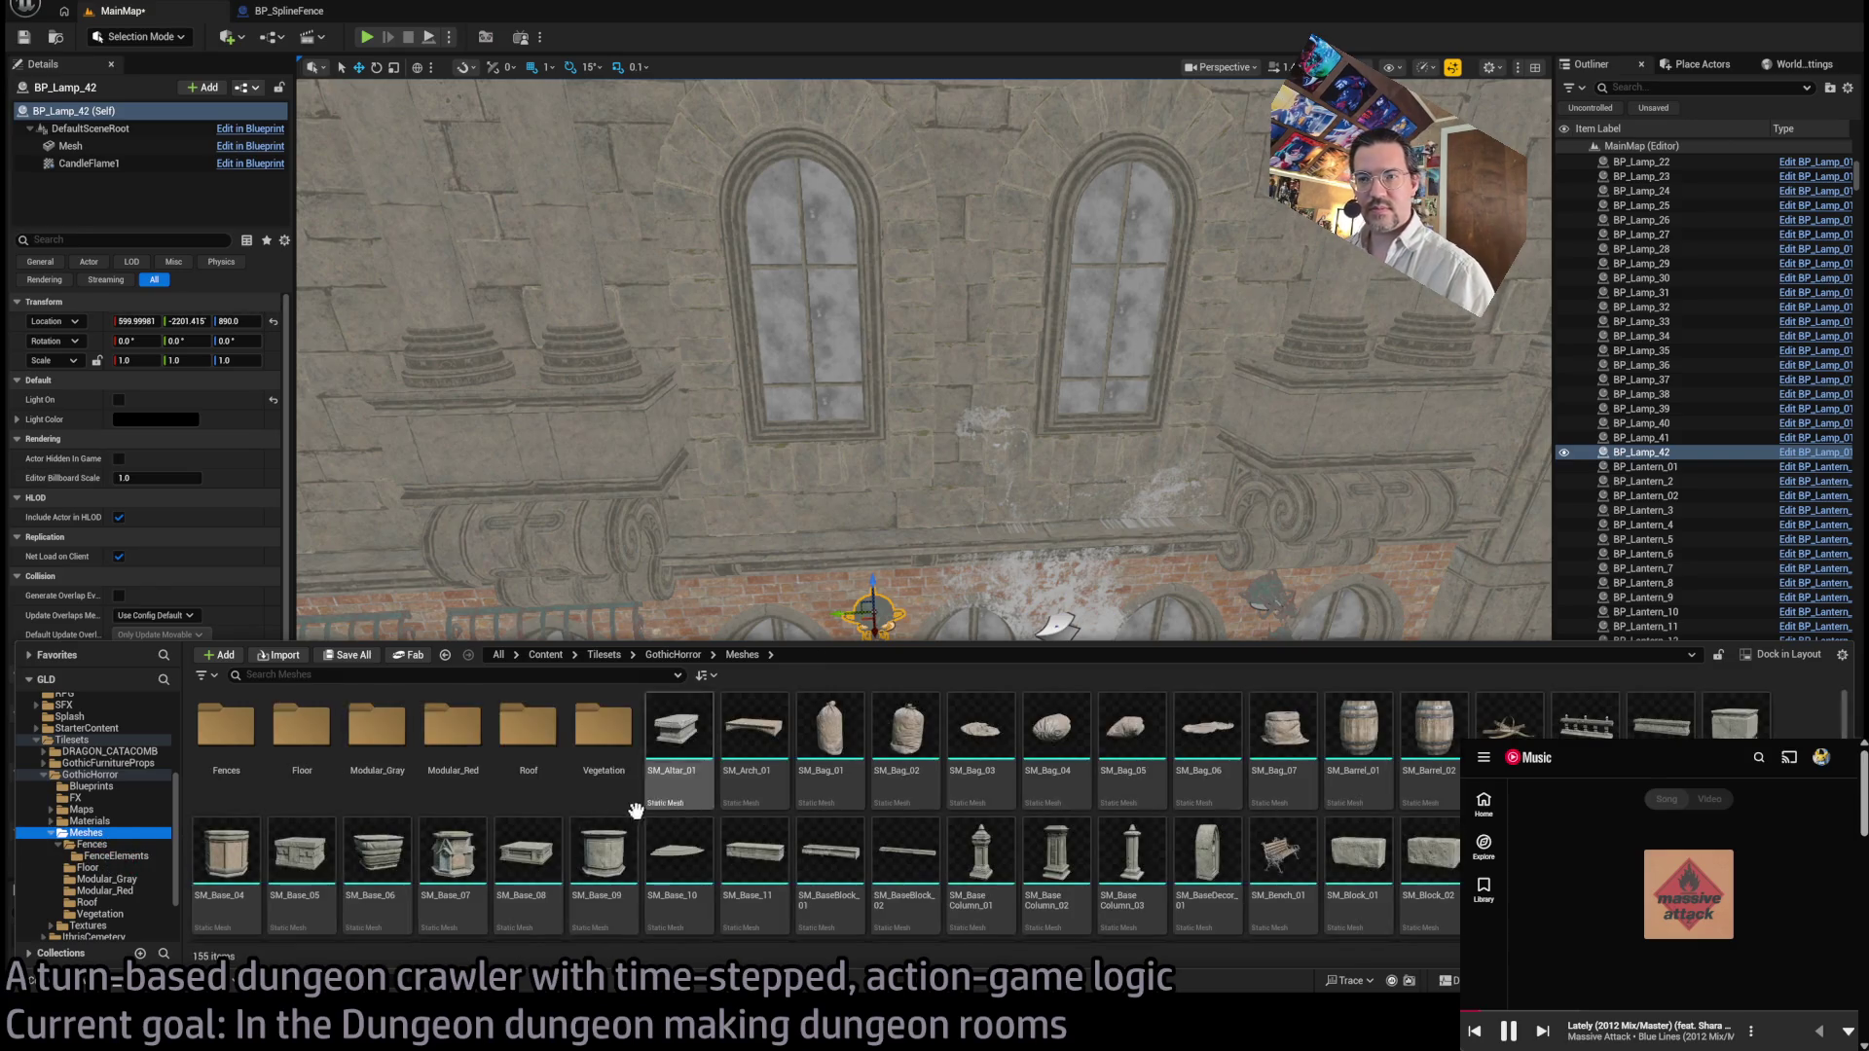
click(92, 844)
click(87, 833)
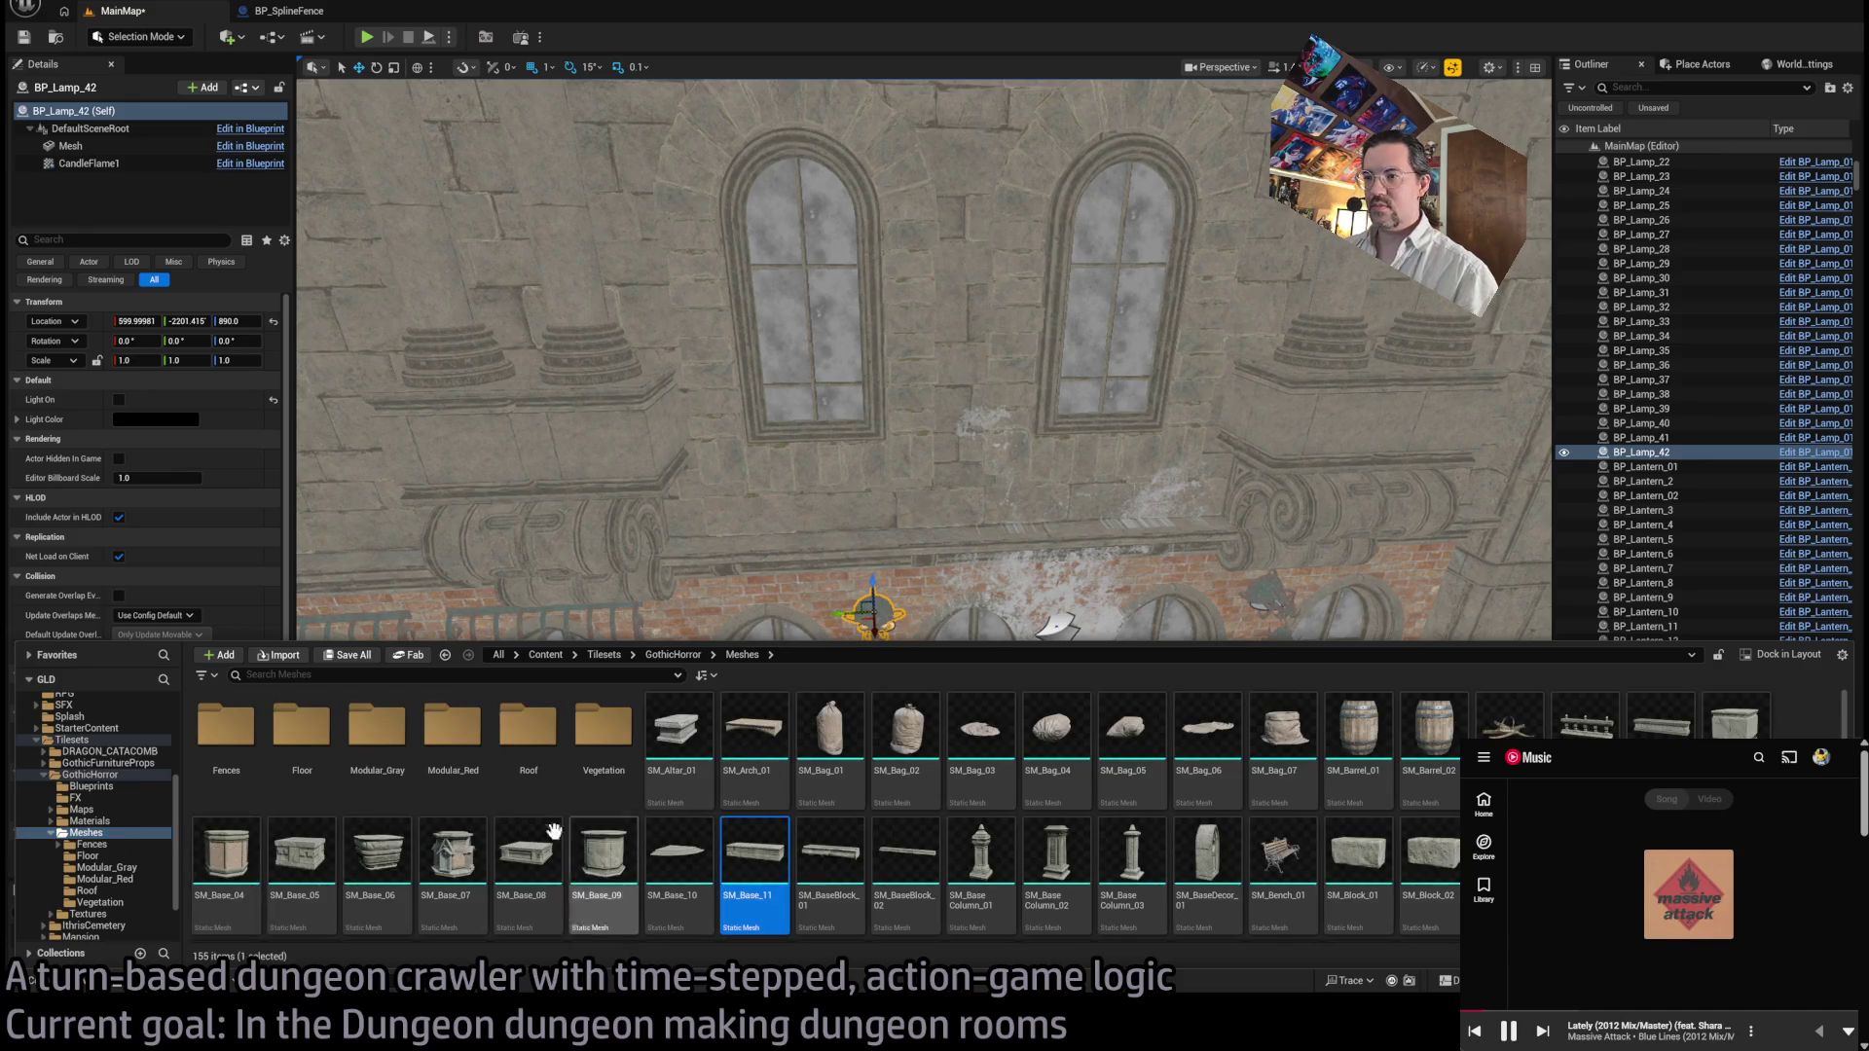
click(98, 844)
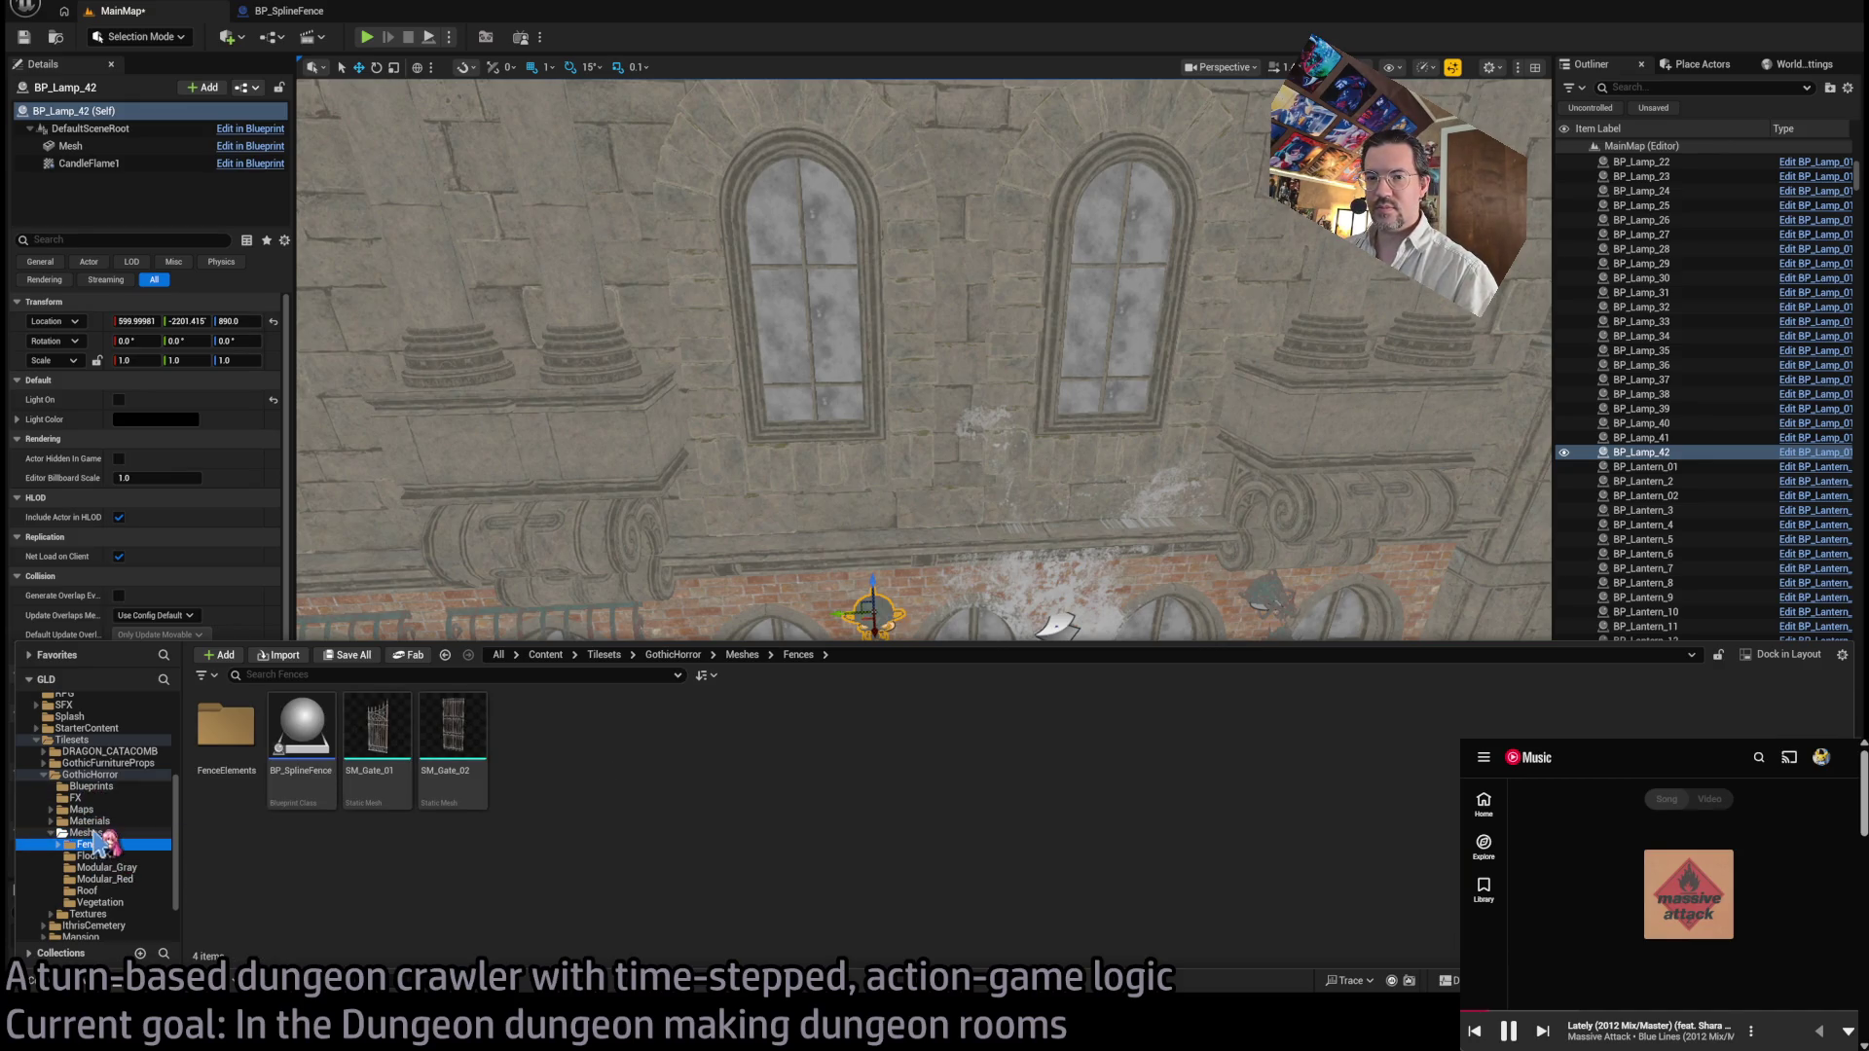
click(86, 833)
click(194, 777)
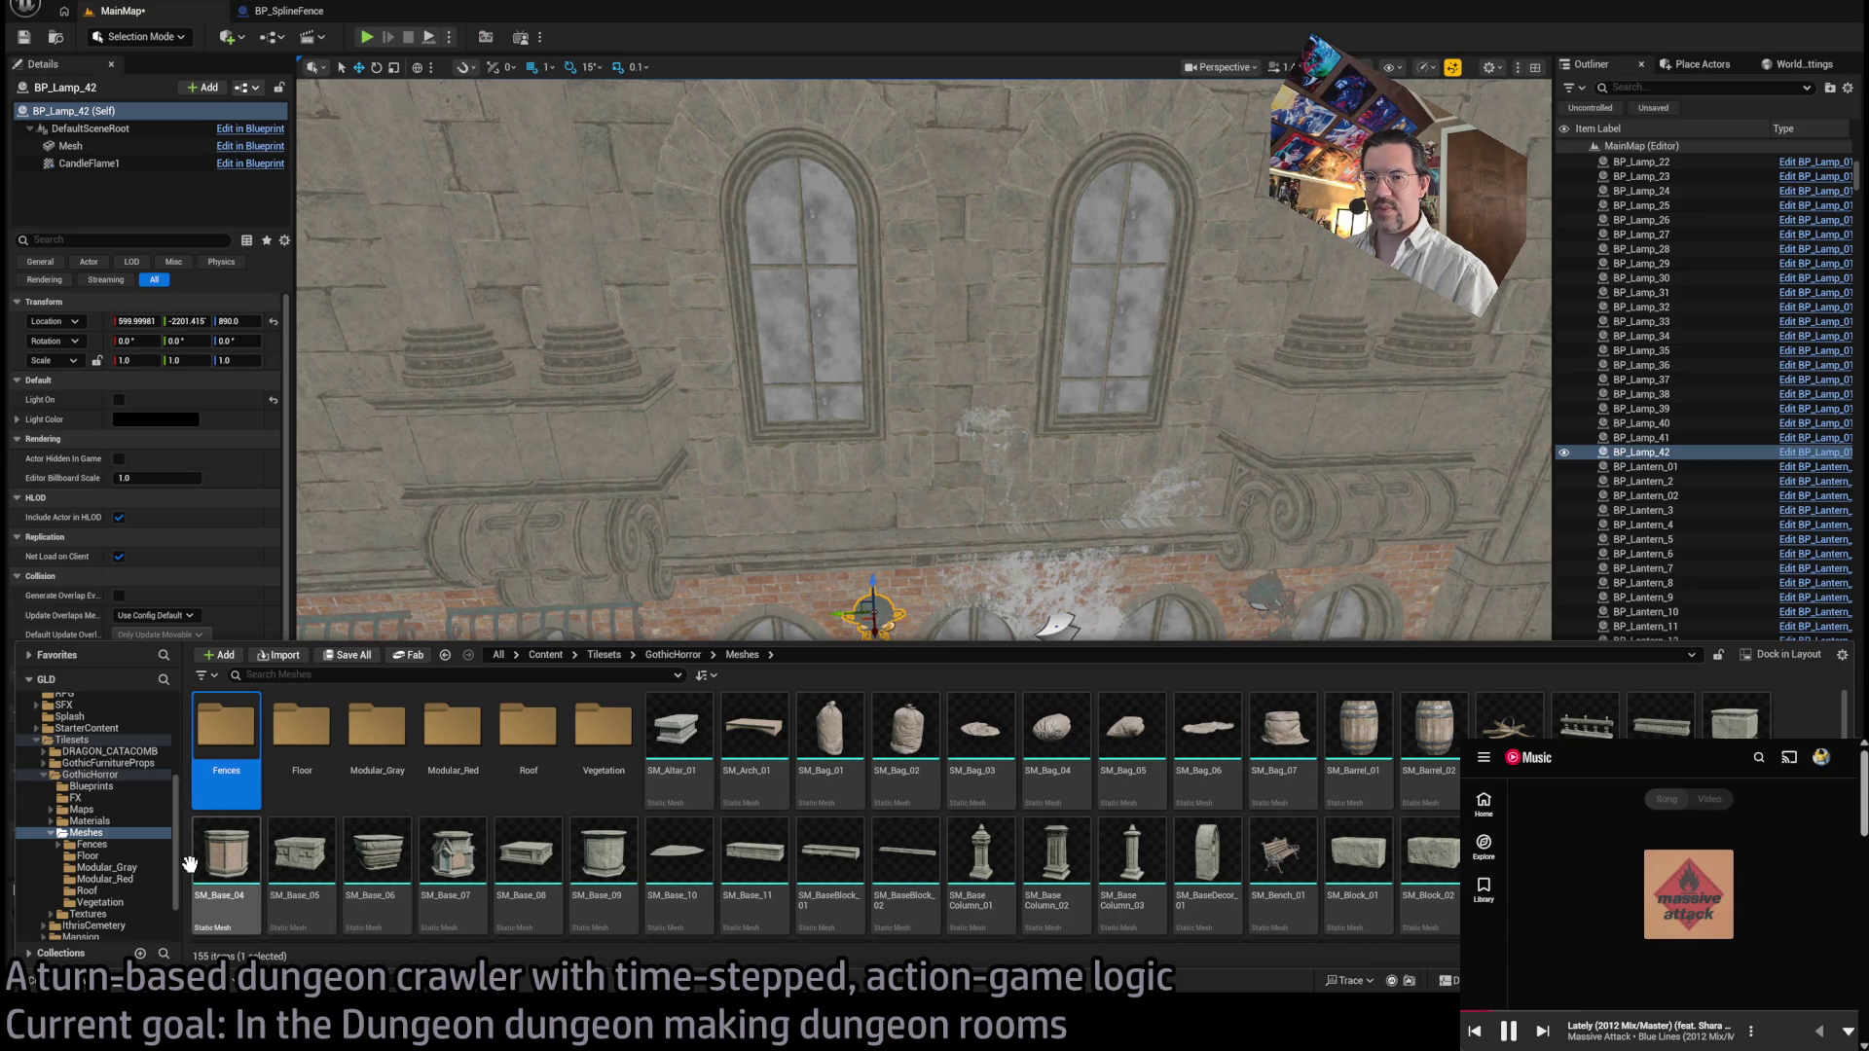
click(791, 881)
key(Escape)
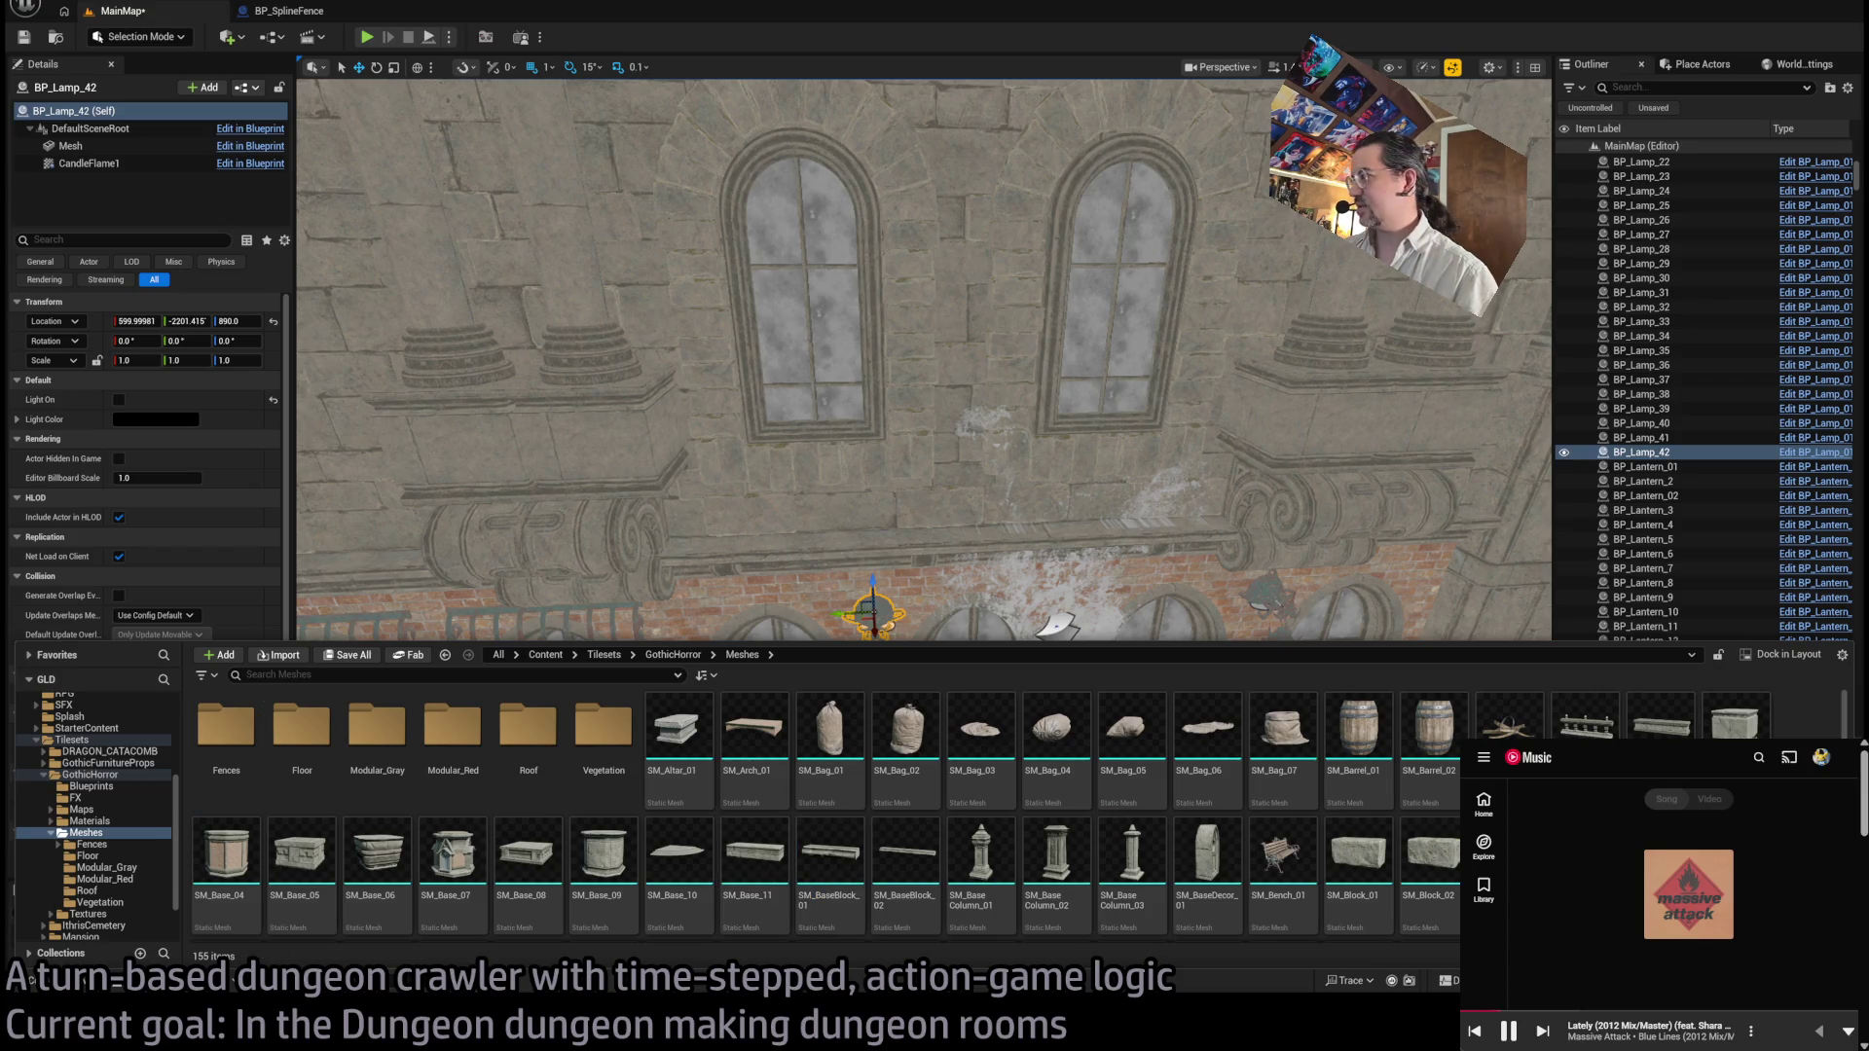
Step: Create a new folder in GothicHorror Meshes and name it Light
key(ctrl+shift+n)
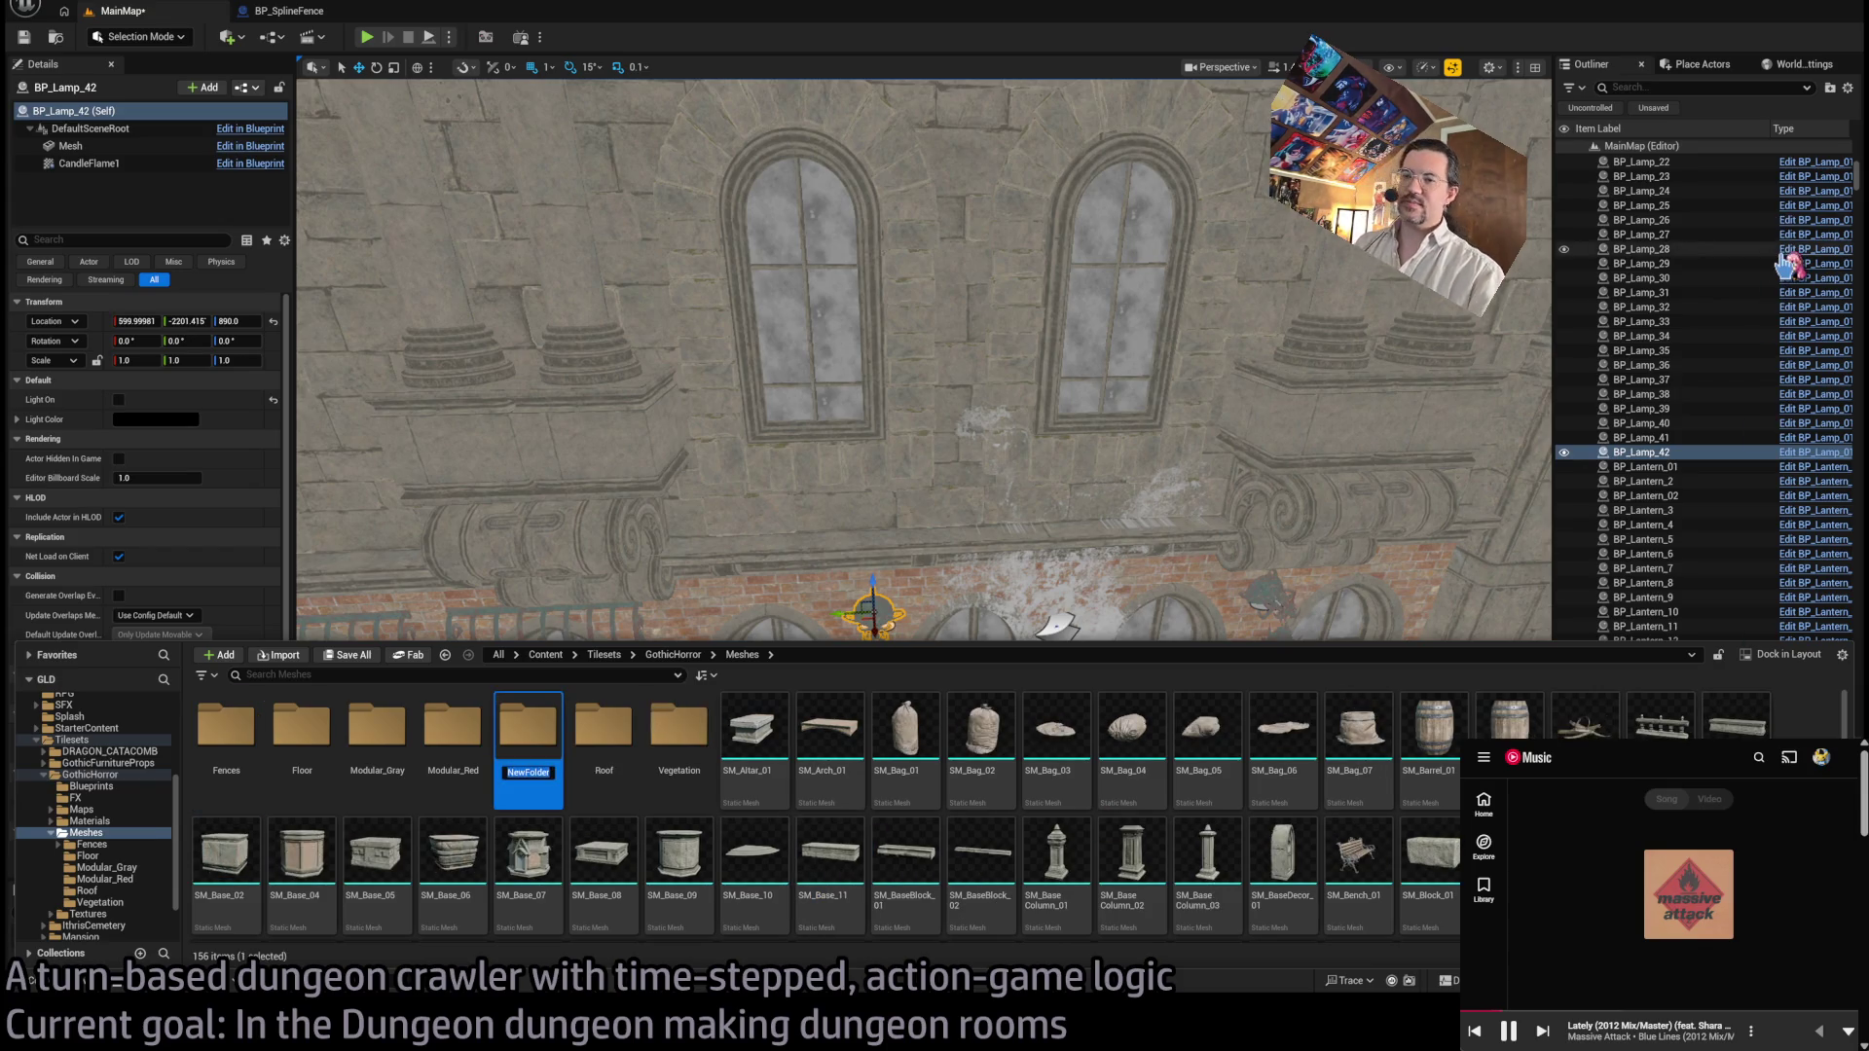
text(Lights)
key(Return)
key(Return)
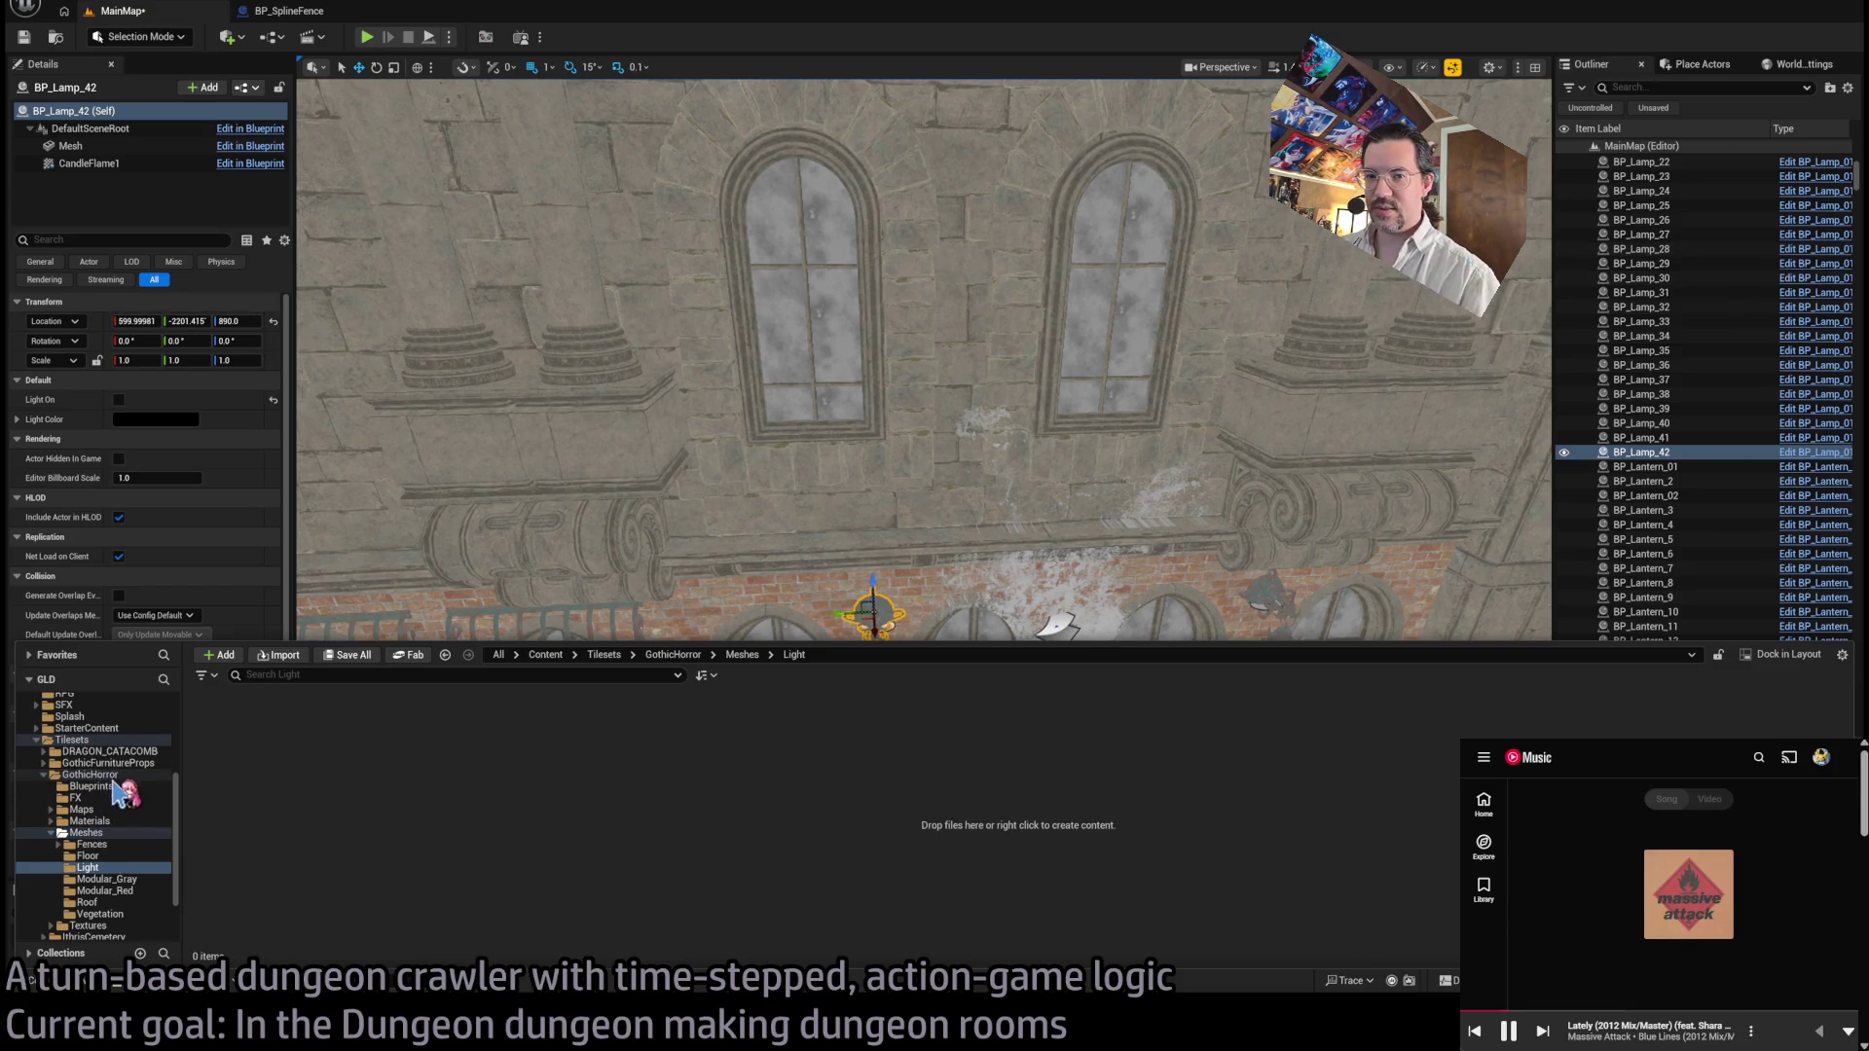
Step: Move the eight BP_Candles, BP_Lamp and BP_Lantern blueprints from Blueprints into the Light folder
click(92, 785)
click(378, 740)
shift+click(231, 720)
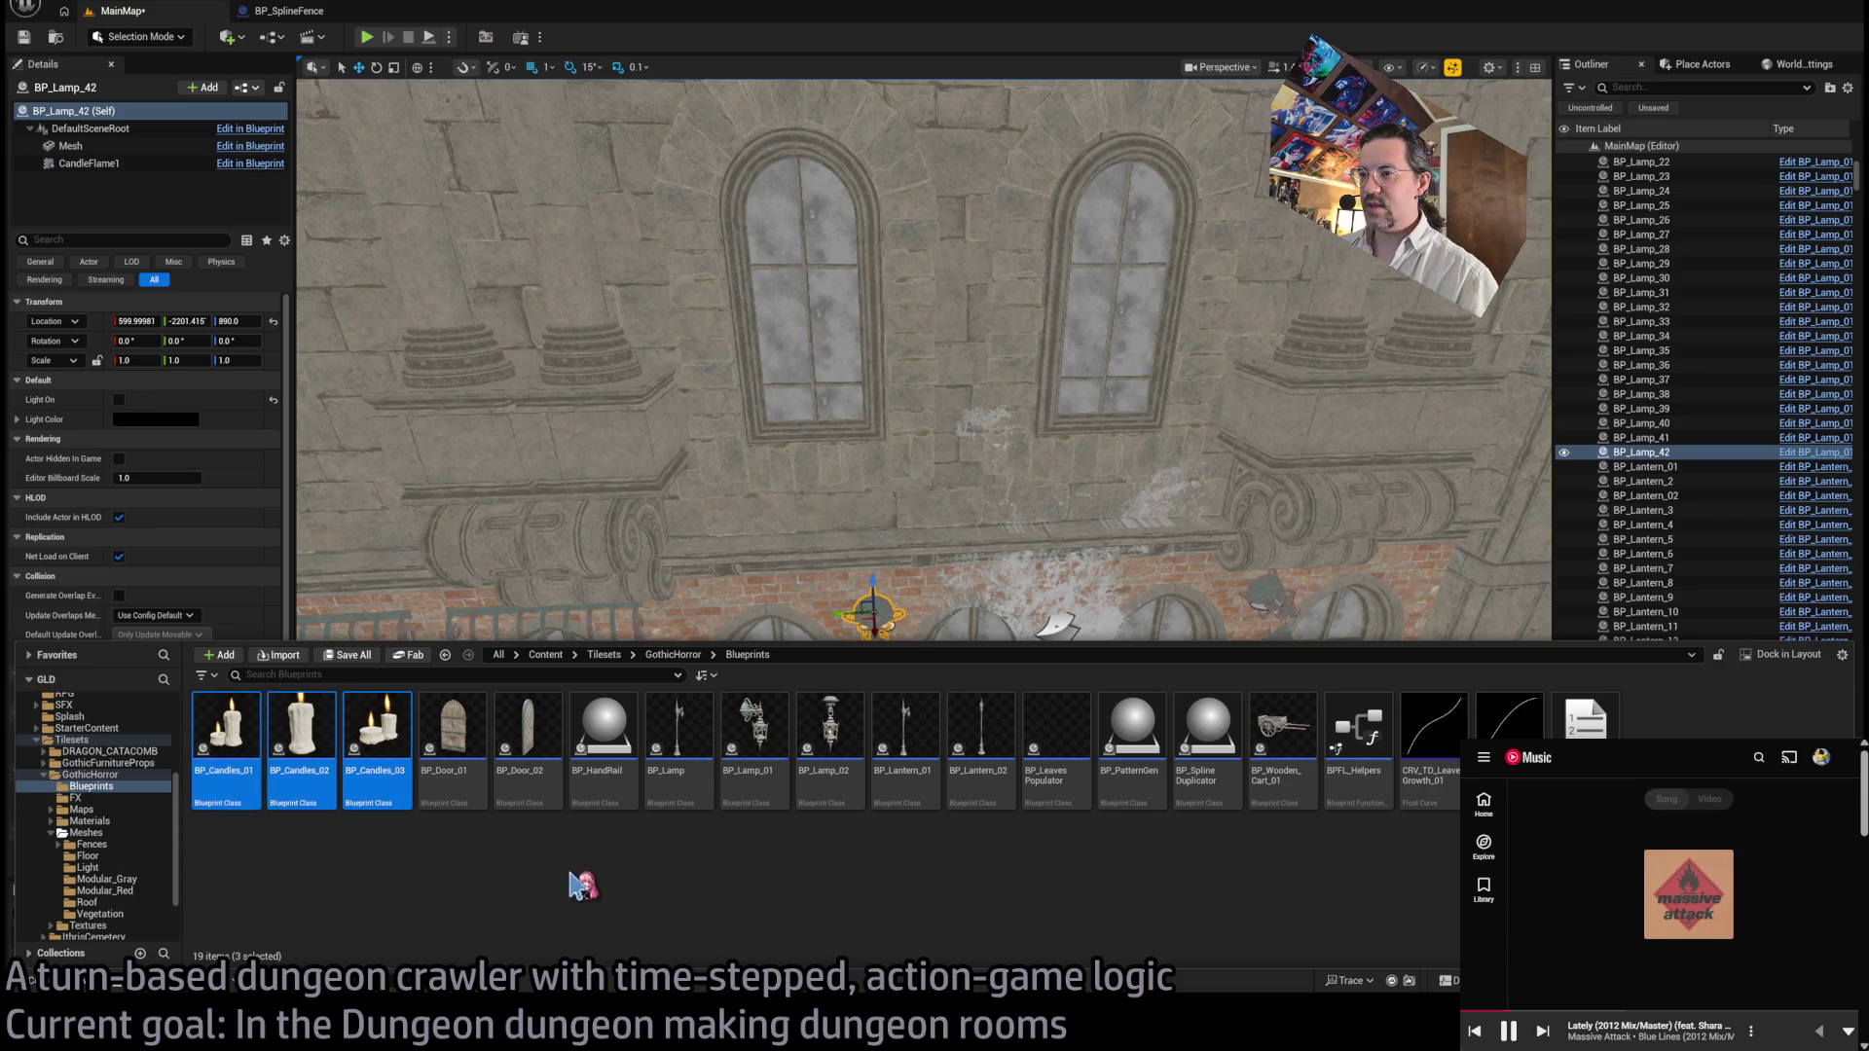
ctrl+click(678, 730)
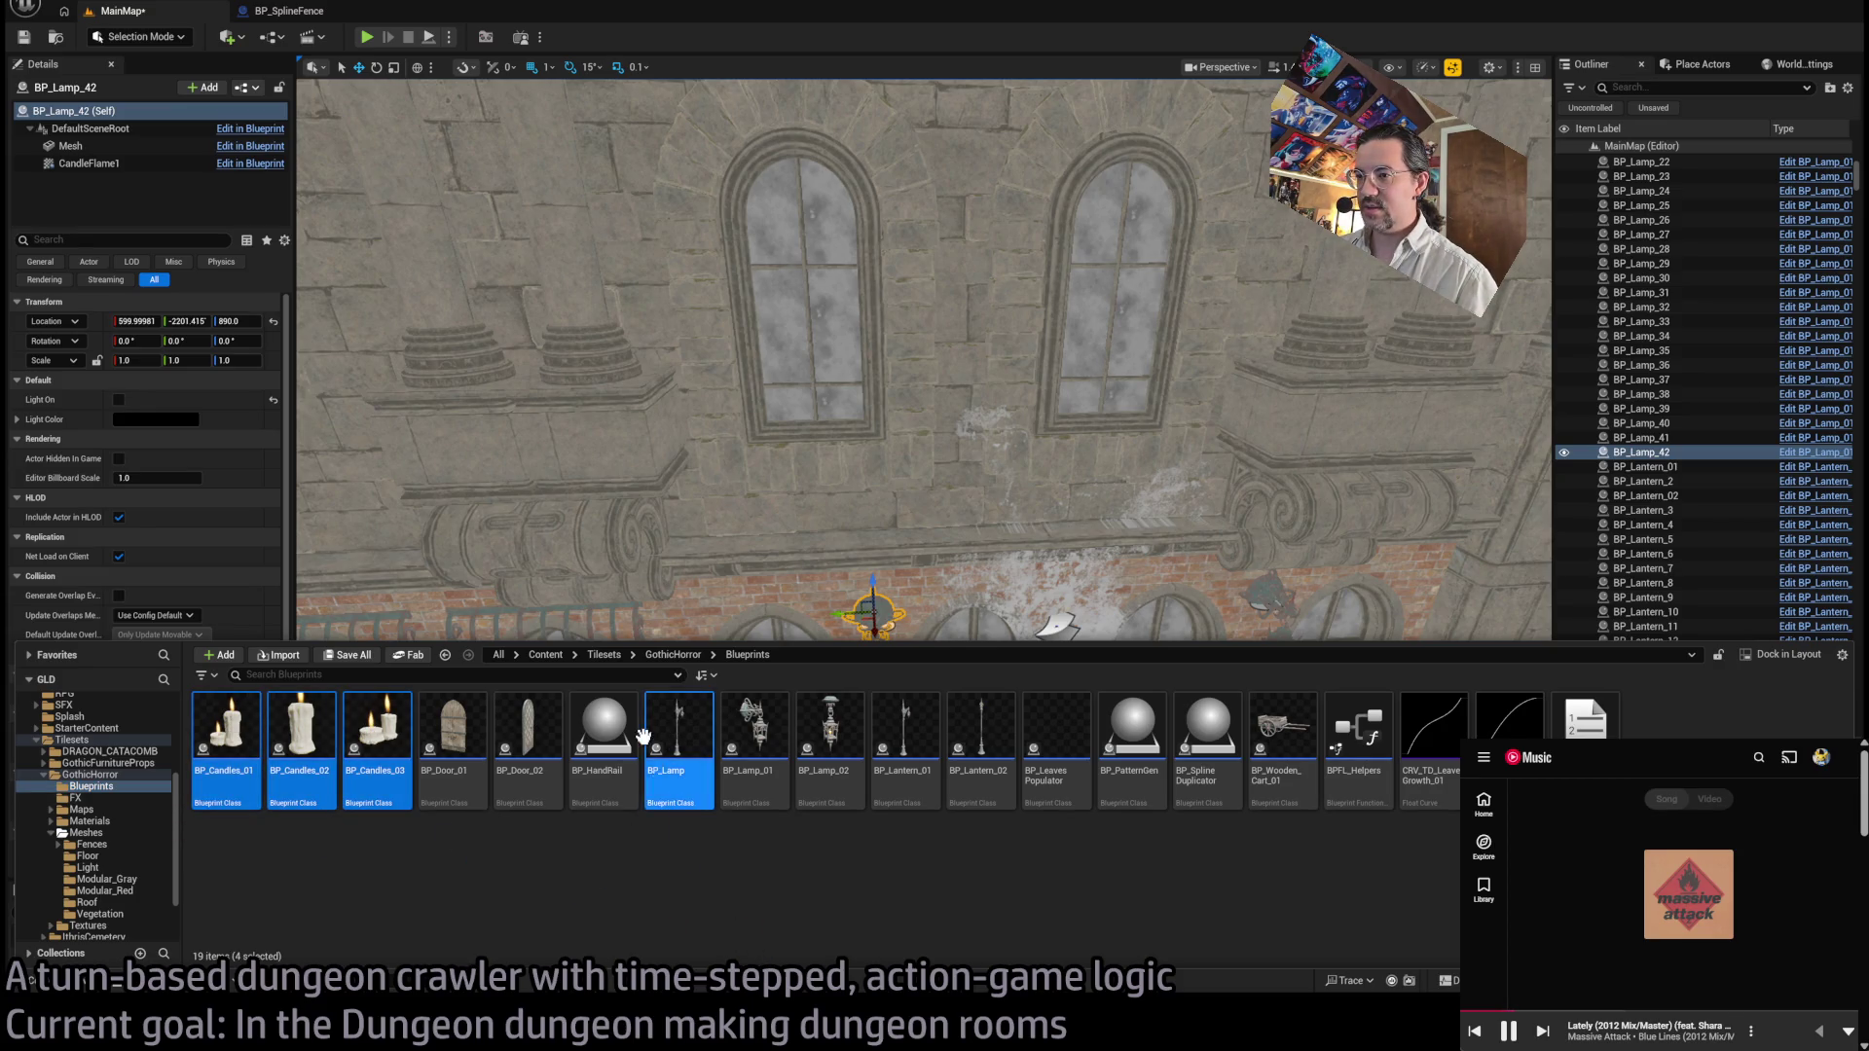
ctrl+click(755, 739)
ctrl+click(829, 740)
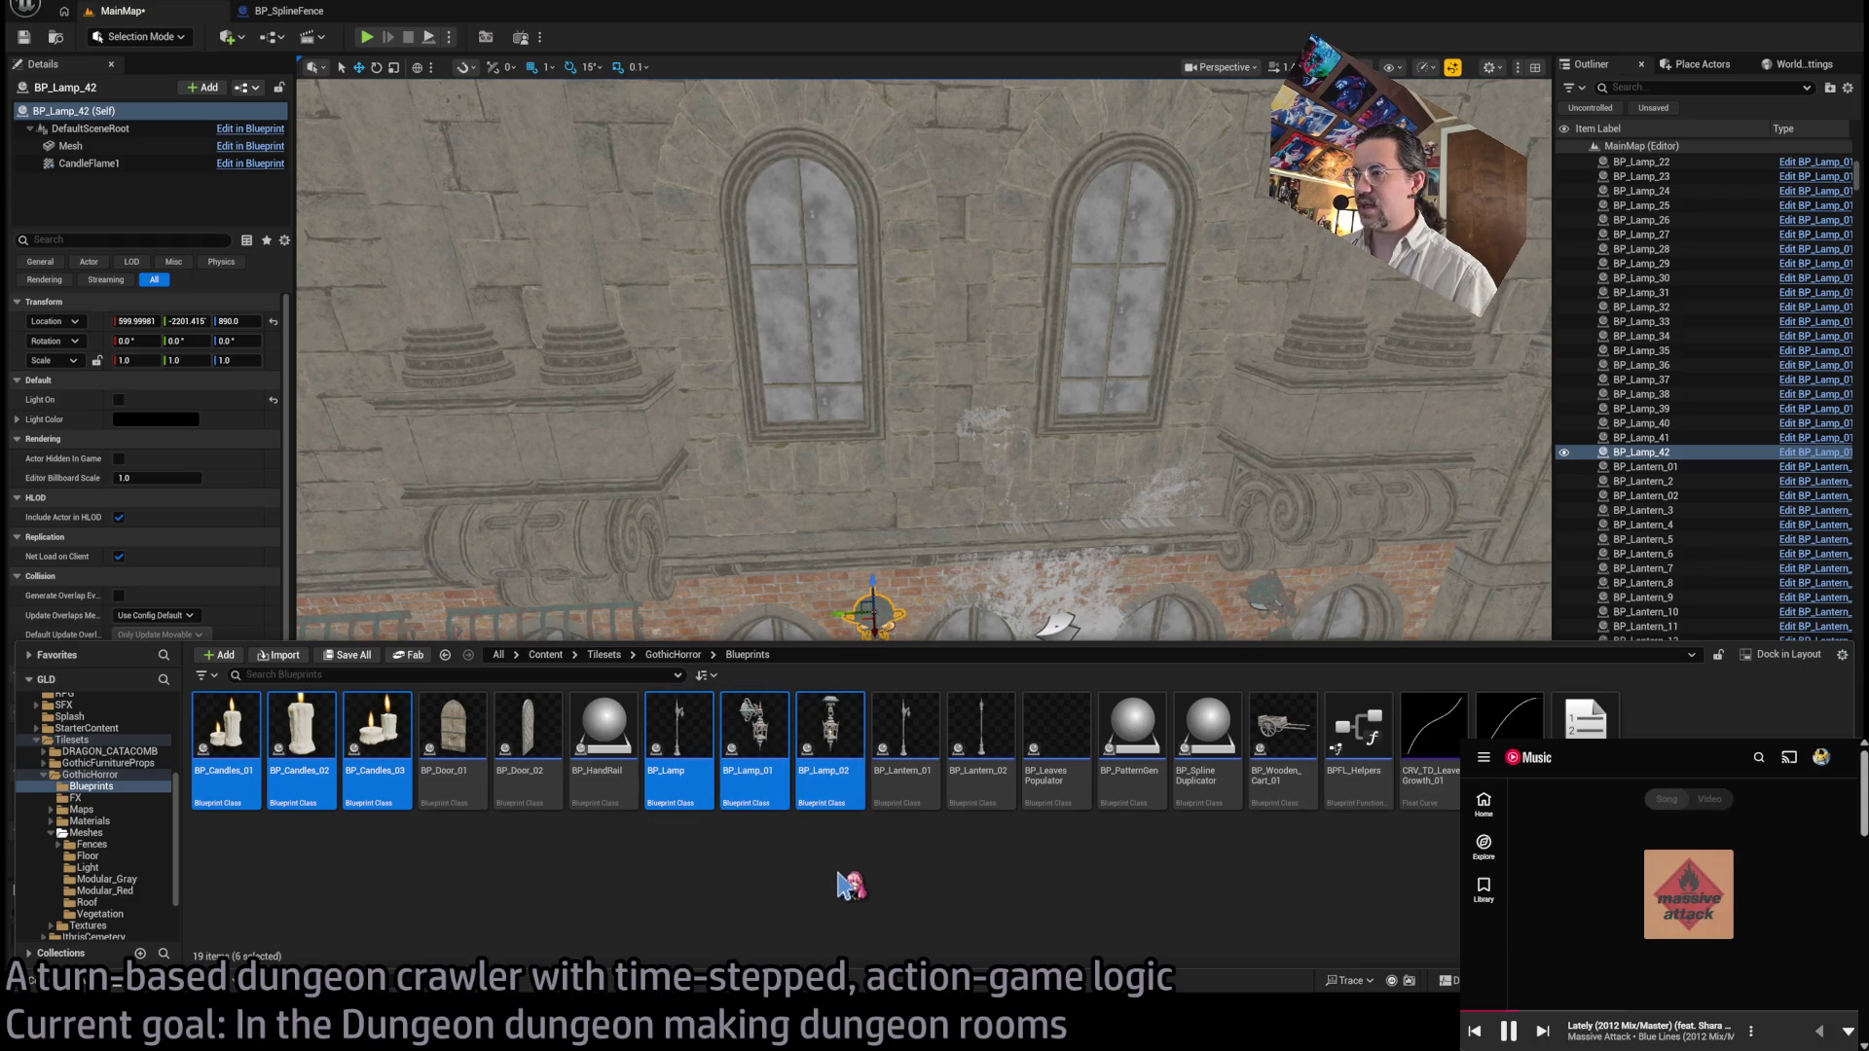
ctrl+click(905, 740)
ctrl+click(980, 740)
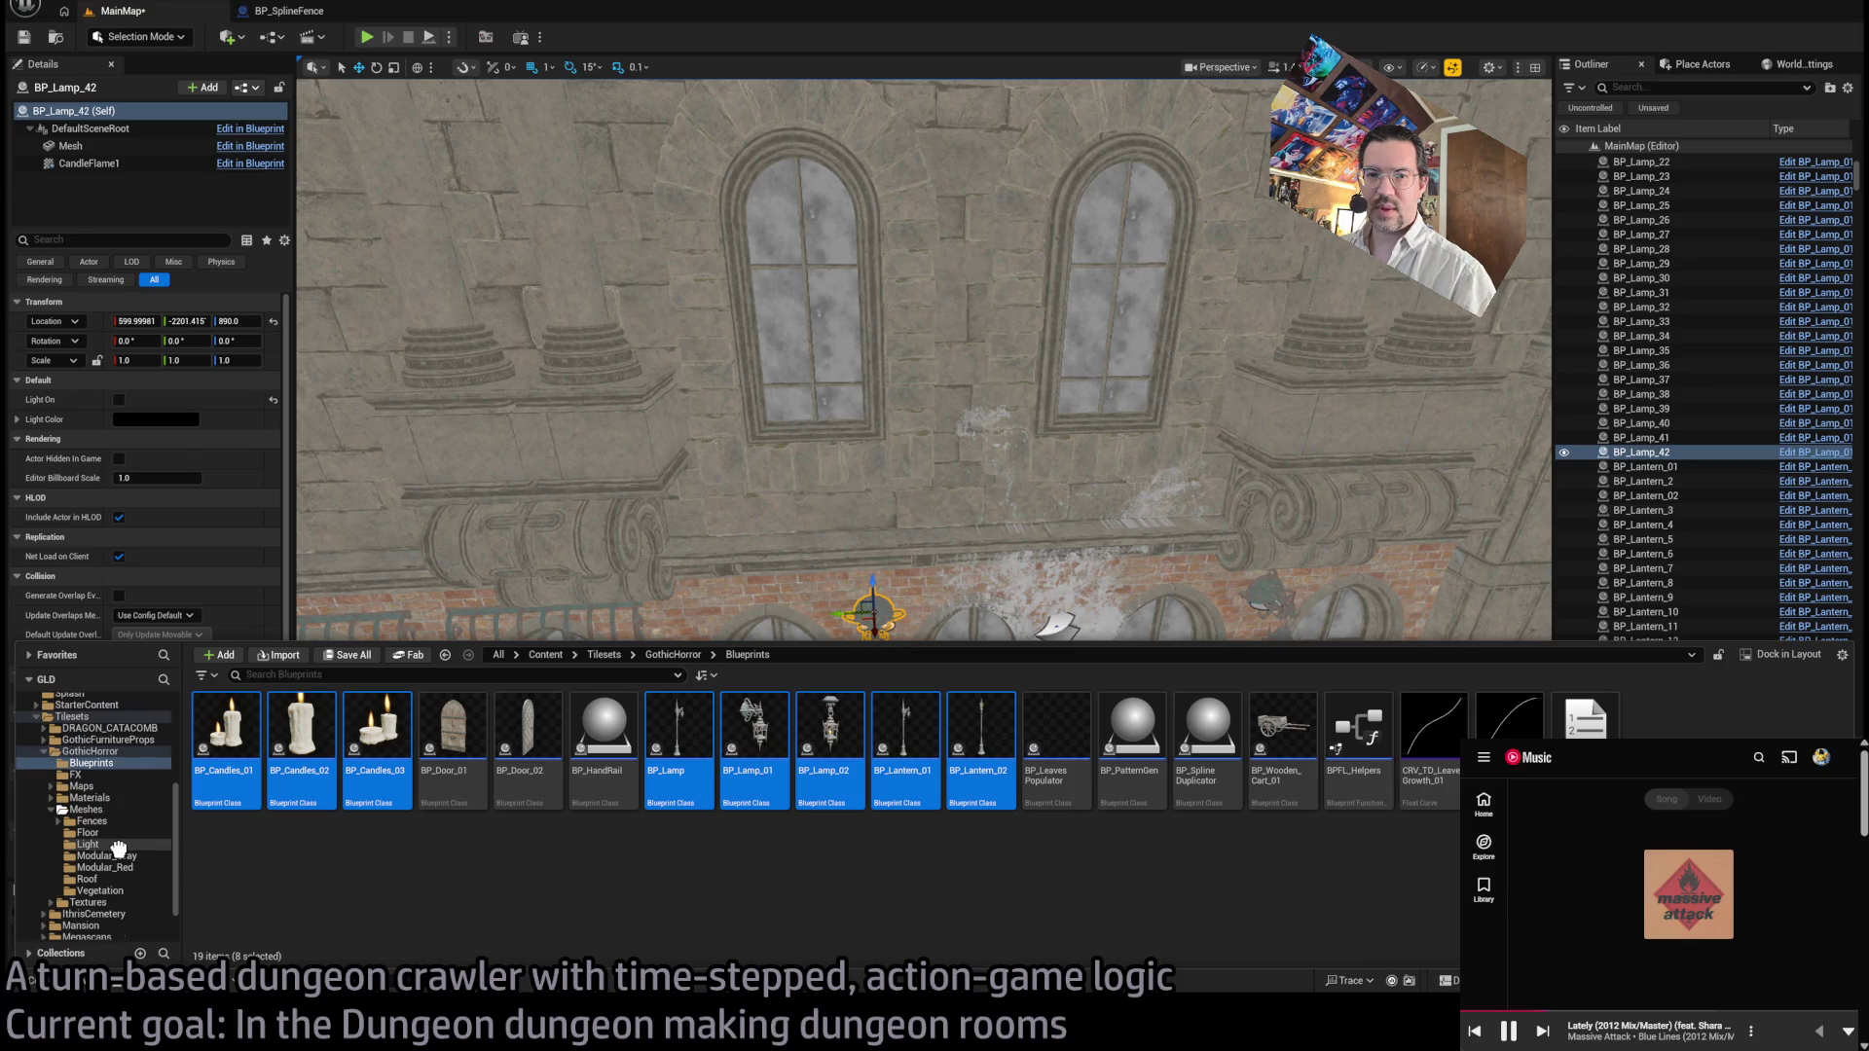
scroll(118, 871, down, 3)
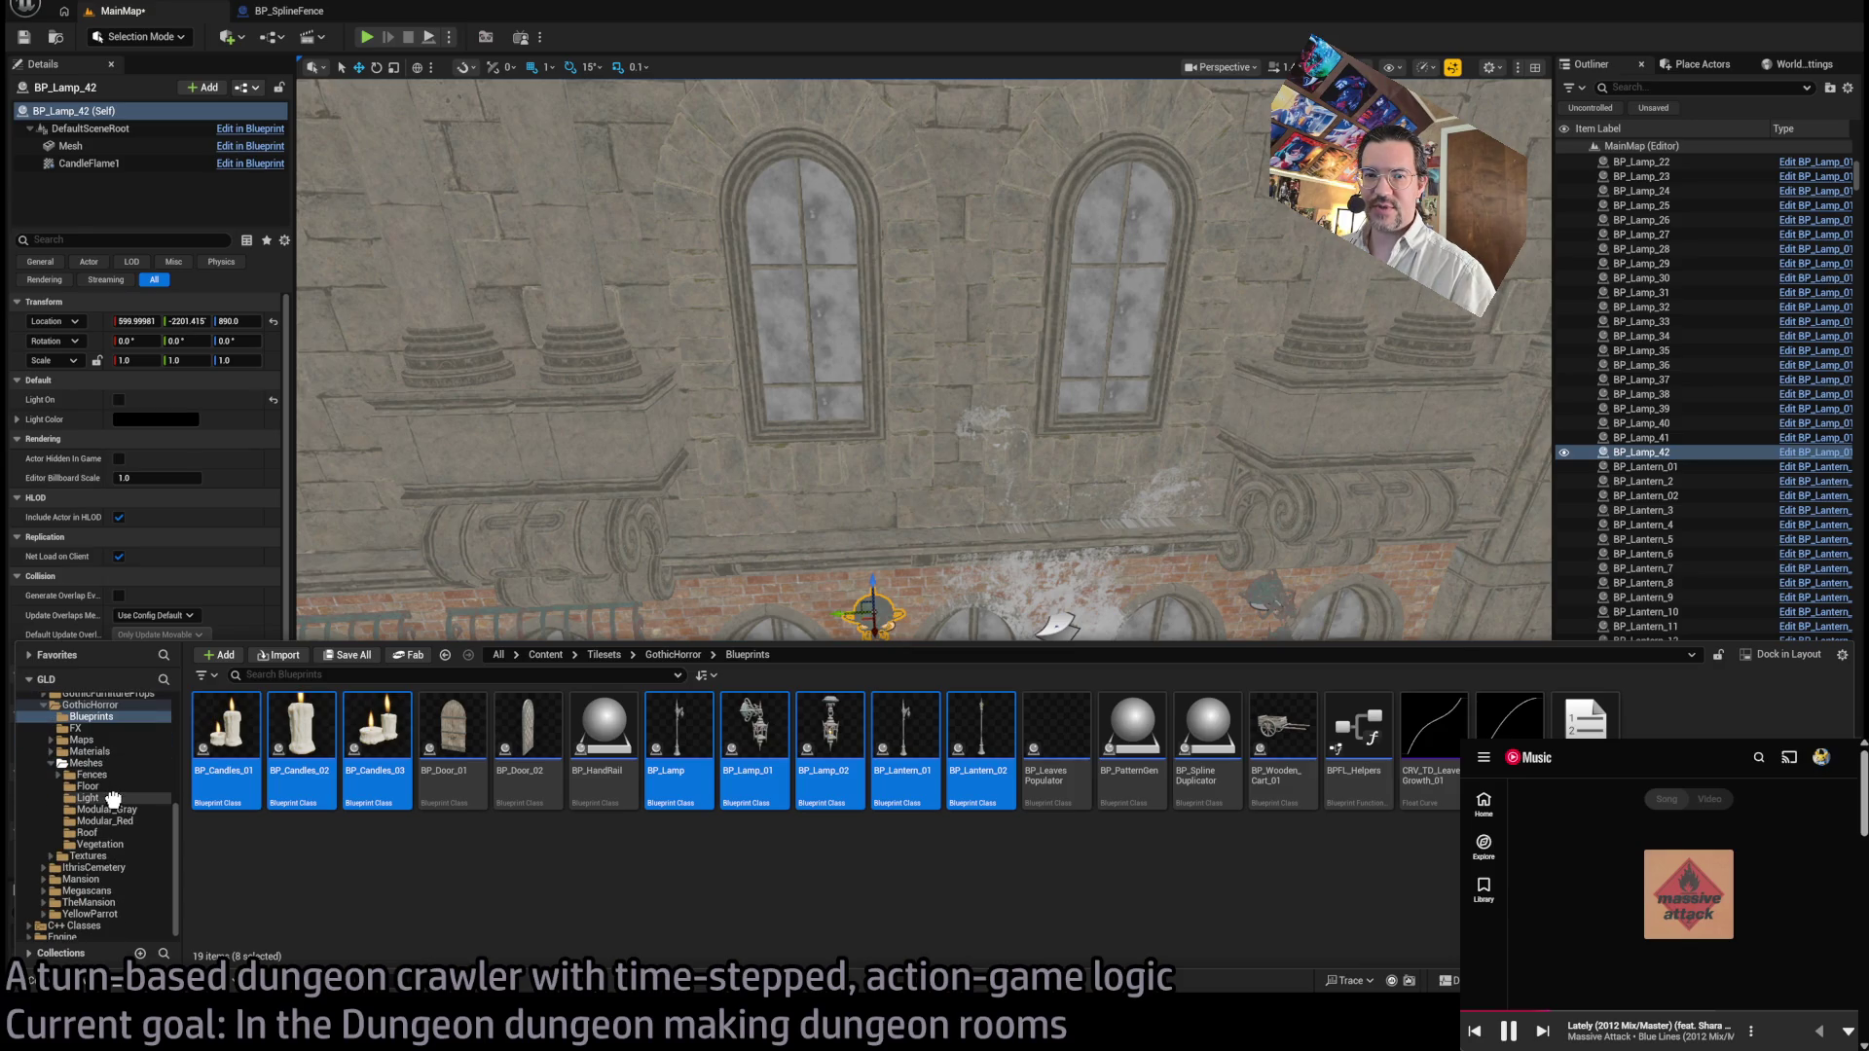
mouse_move(234, 798)
mouse_down()
mouse_move(749, 720)
mouse_move(691, 550)
mouse_move(771, 584)
mouse_up()
drag(973, 549, 942, 446)
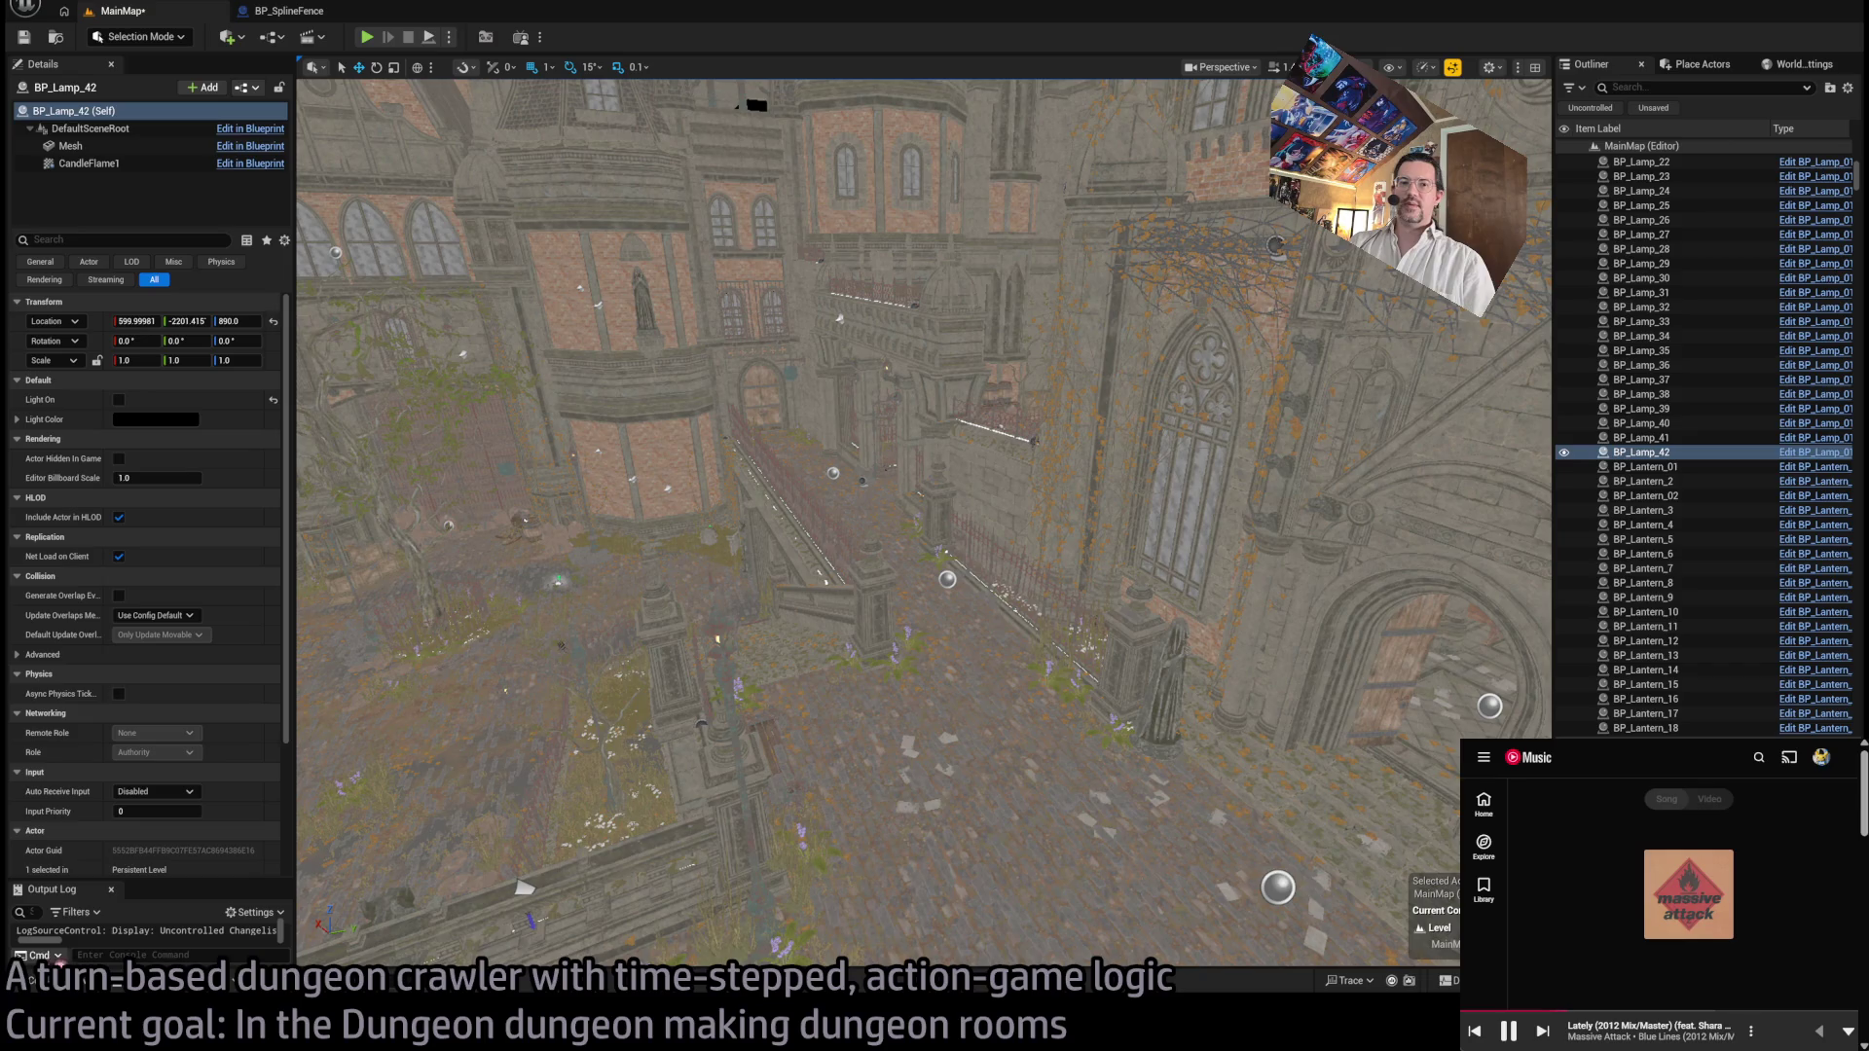
click(59, 982)
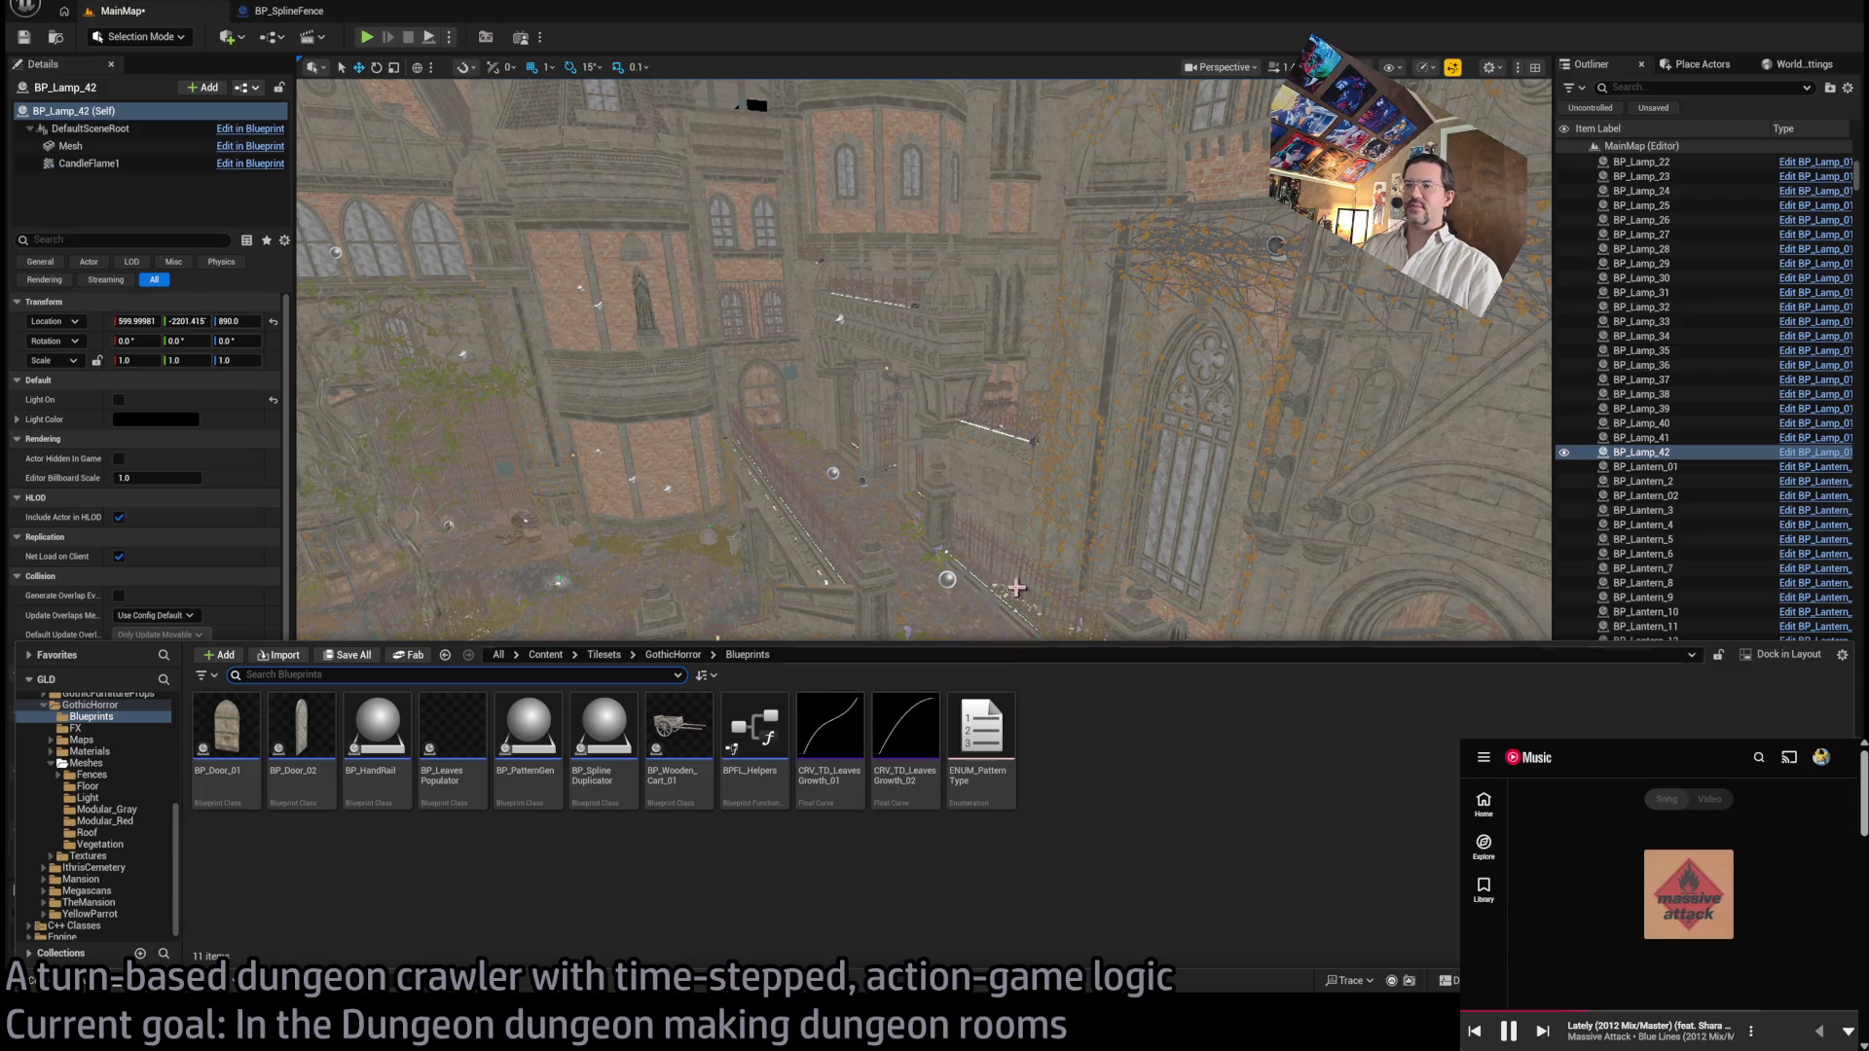
key(ctrl+space)
scroll(1017, 464, up, 3)
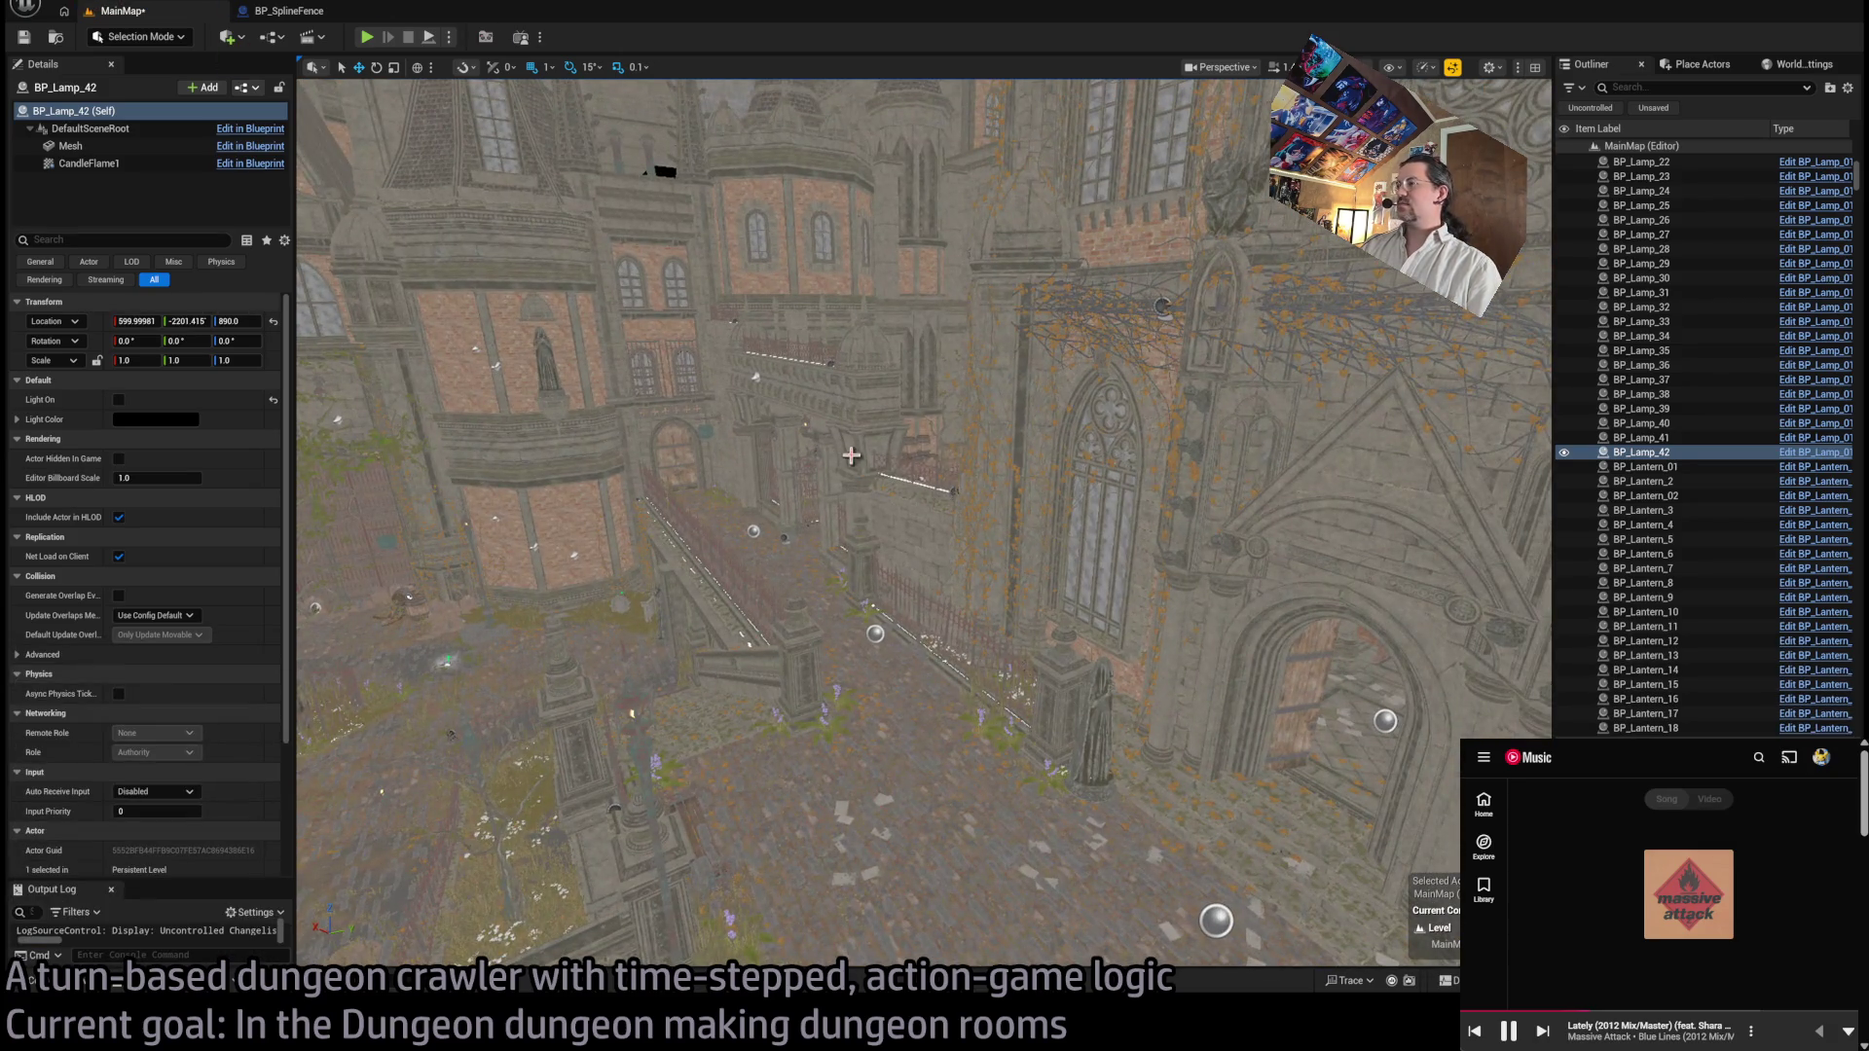
scroll(958, 480, up, 3)
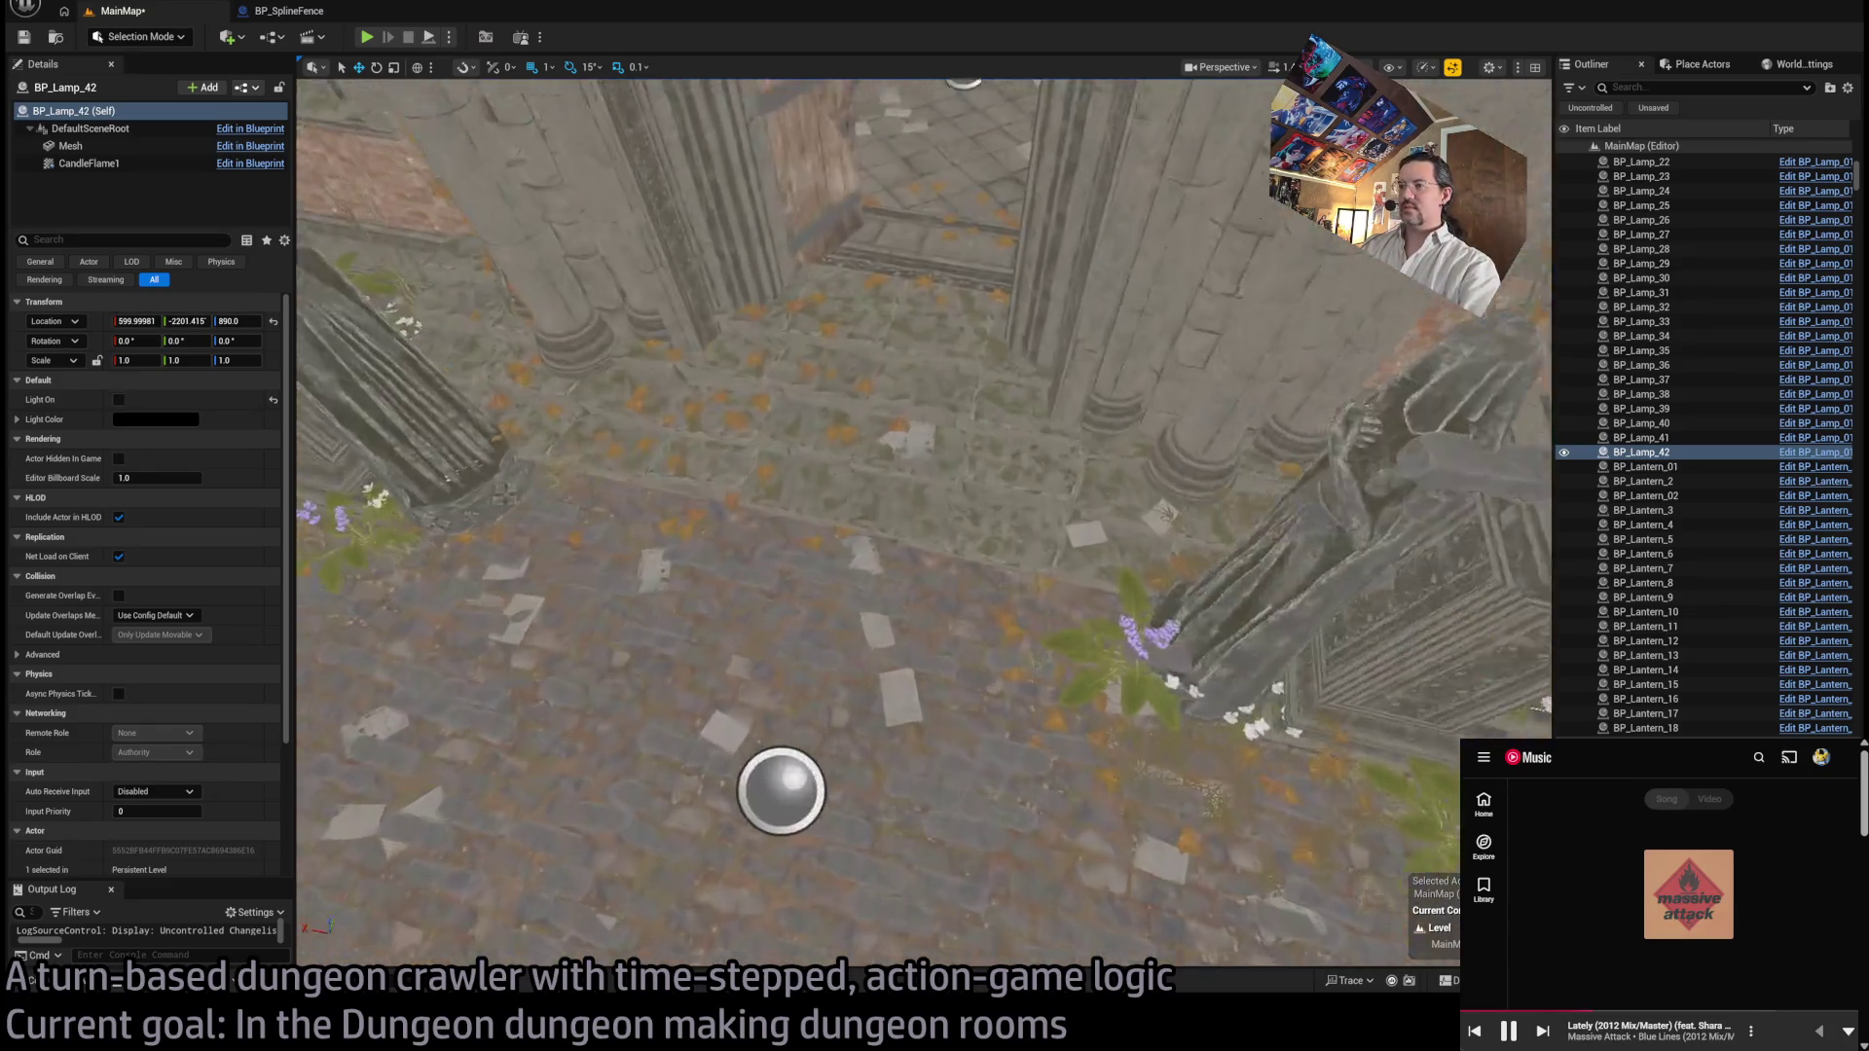
click(920, 402)
mouse_move(920, 402)
mouse_down()
mouse_move(875, 784)
mouse_move(974, 681)
mouse_move(1119, 739)
mouse_up()
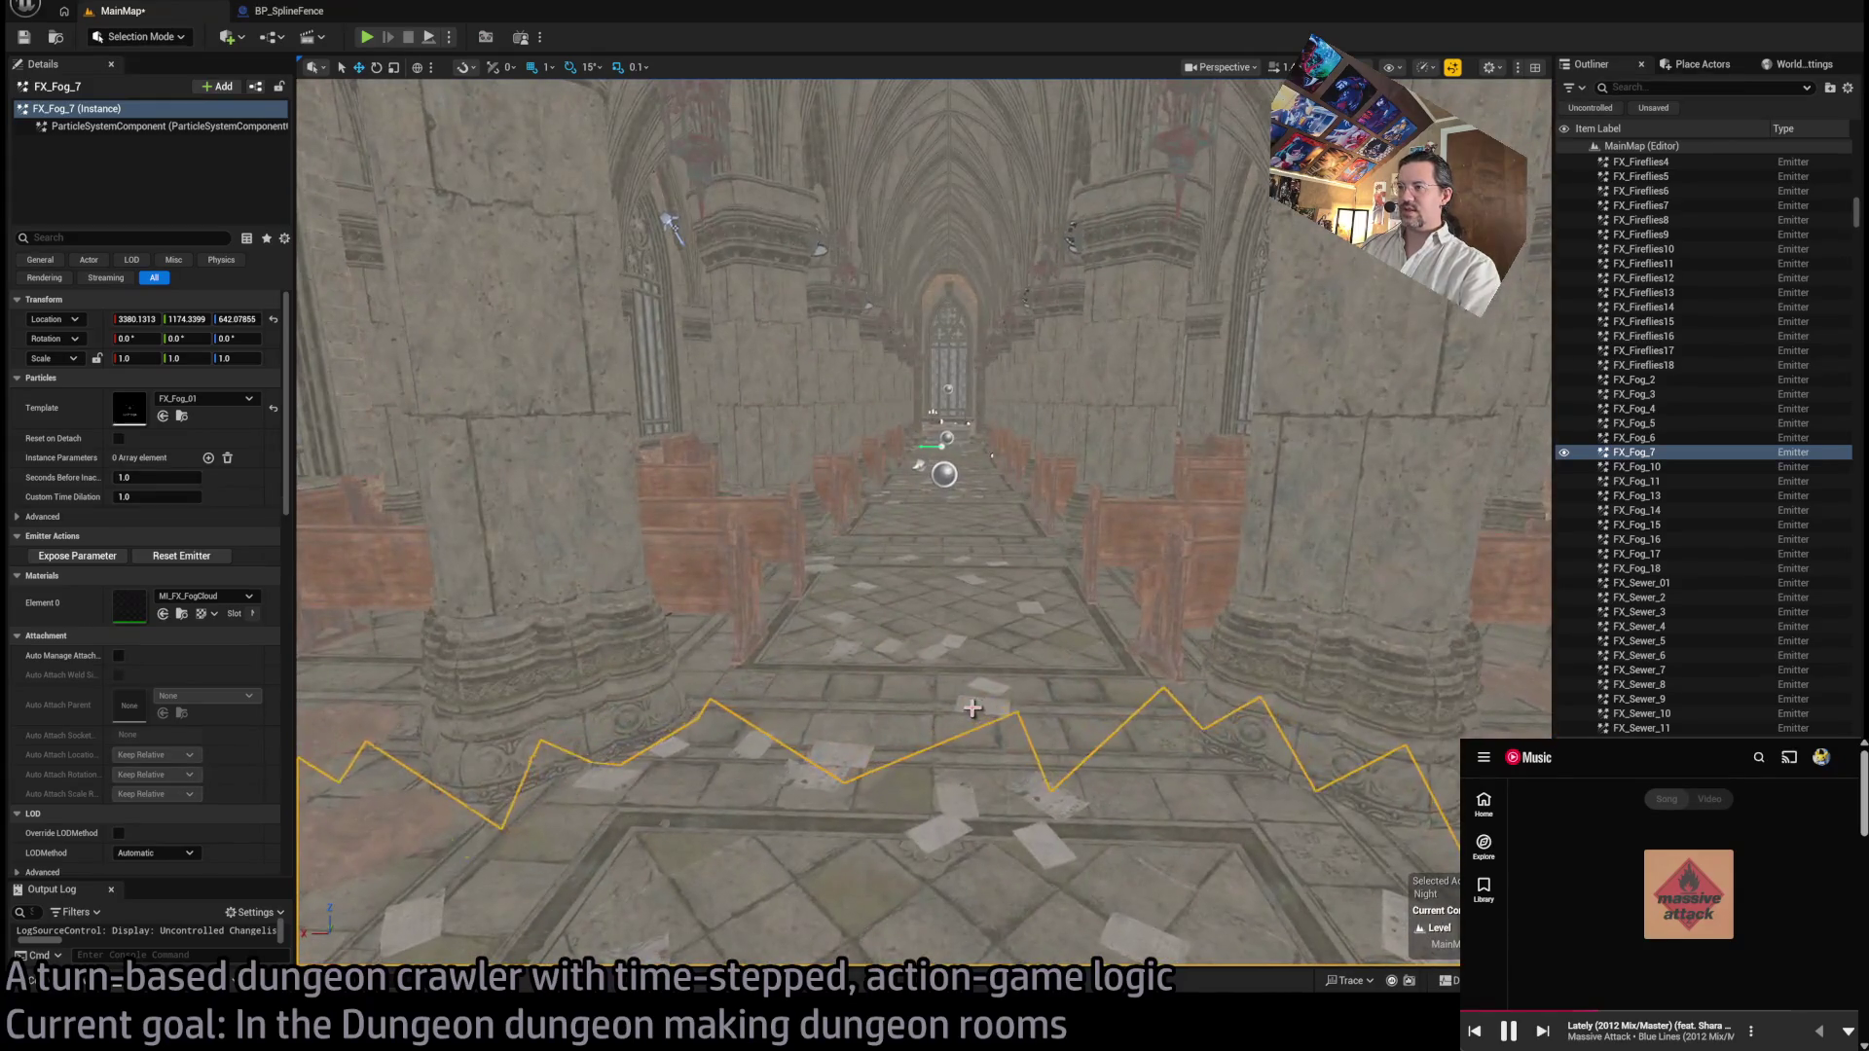
click(1210, 786)
click(962, 393)
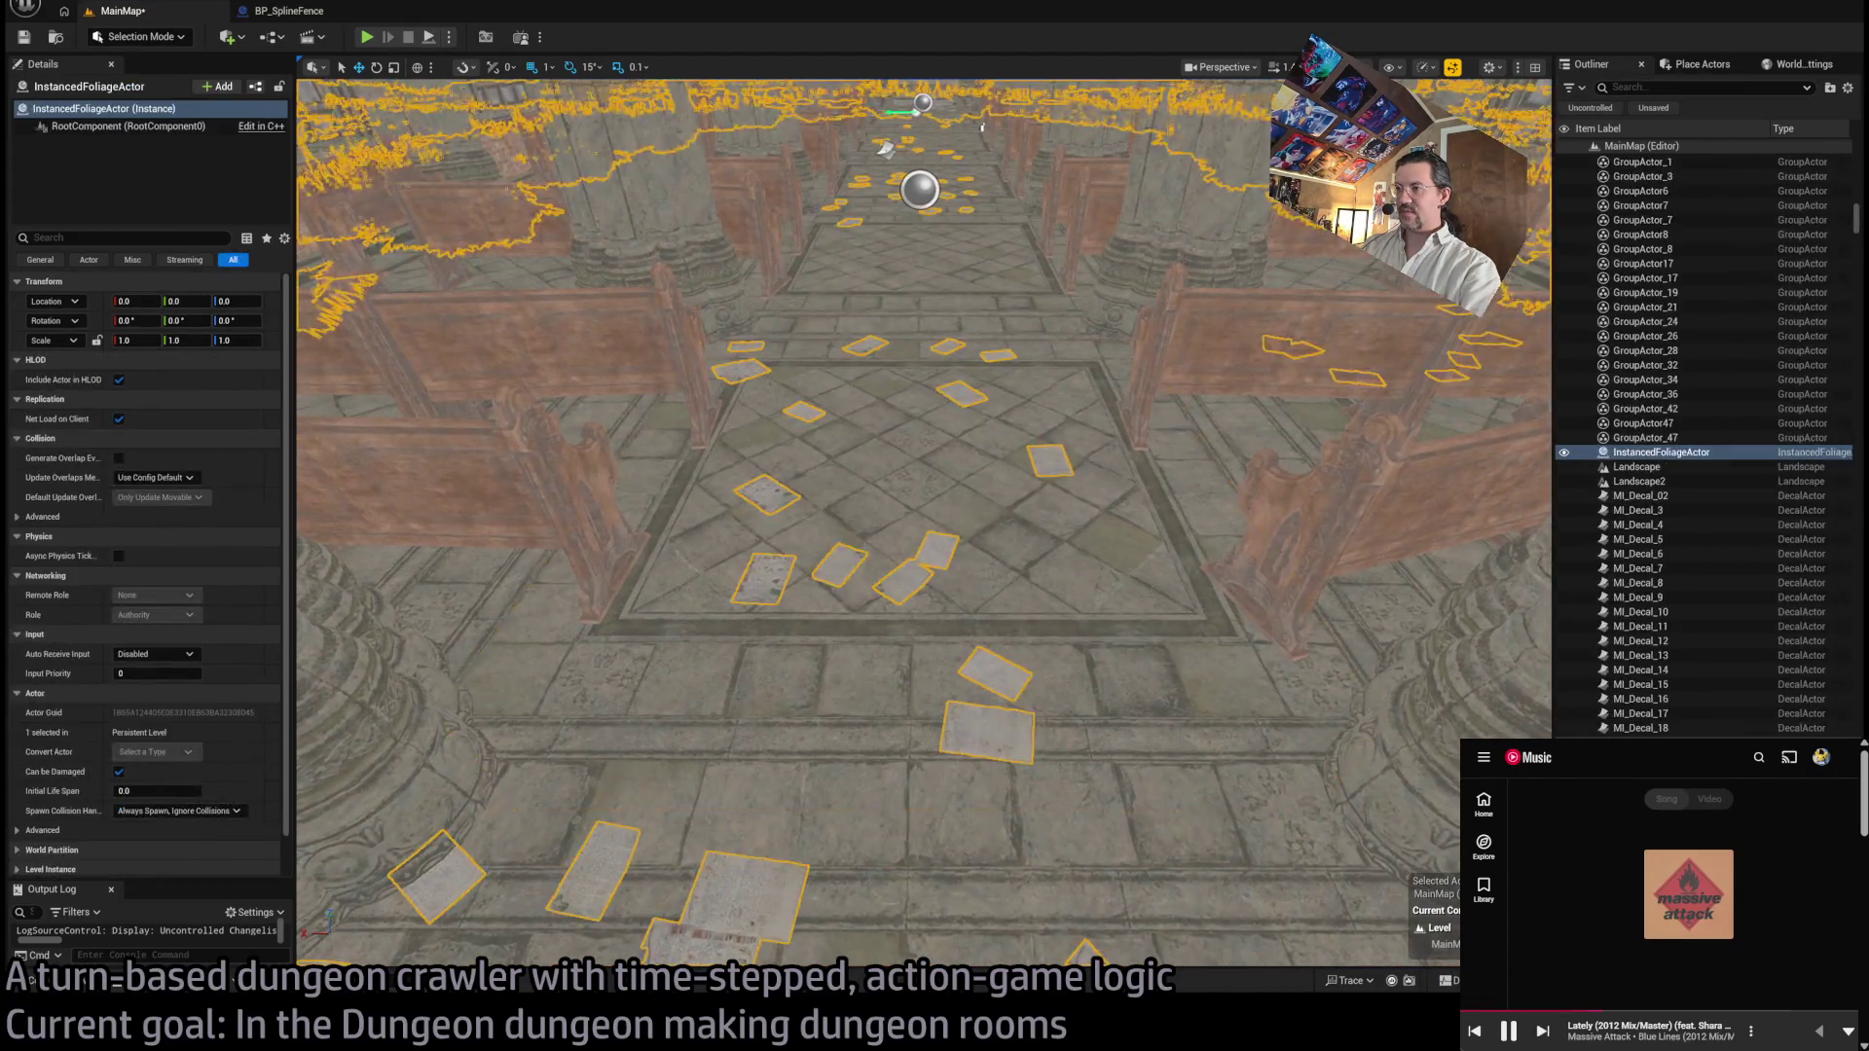